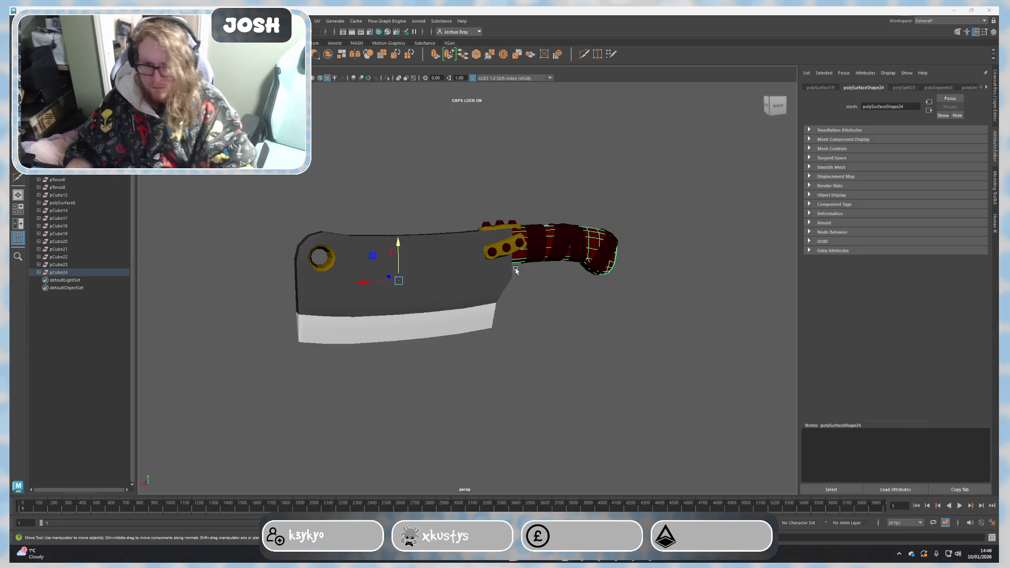
# Step: Create a new polygon cube beside the cleaver
pyautogui.keyDown('alt'); pyautogui.moveTo(515, 267); pyautogui.dragTo(617, 374, button='right'); pyautogui.keyUp('alt')
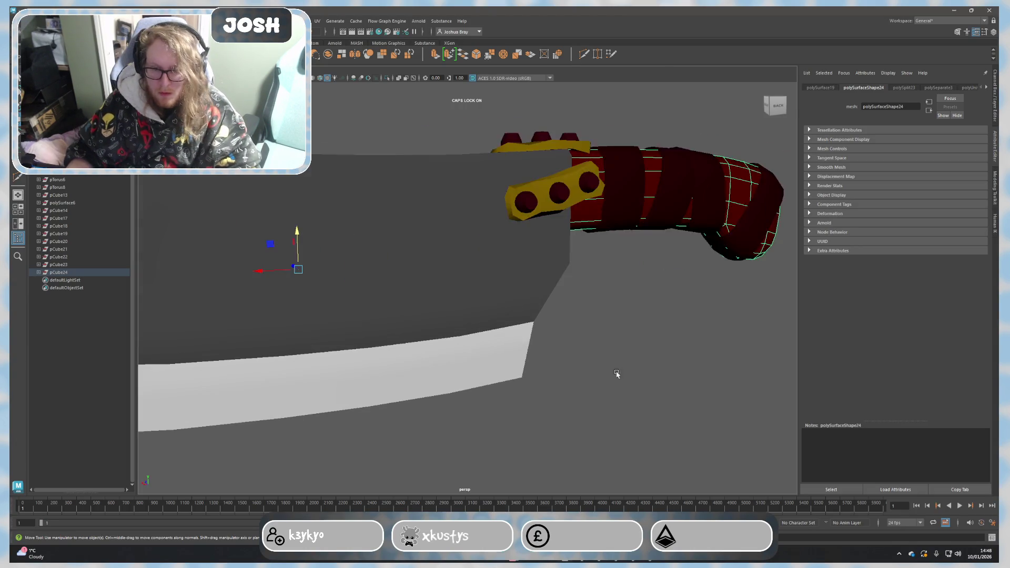
pyautogui.keyDown('alt'); pyautogui.moveTo(617, 373); pyautogui.dragTo(561, 354); pyautogui.keyUp('alt')
pyautogui.click(473, 293)
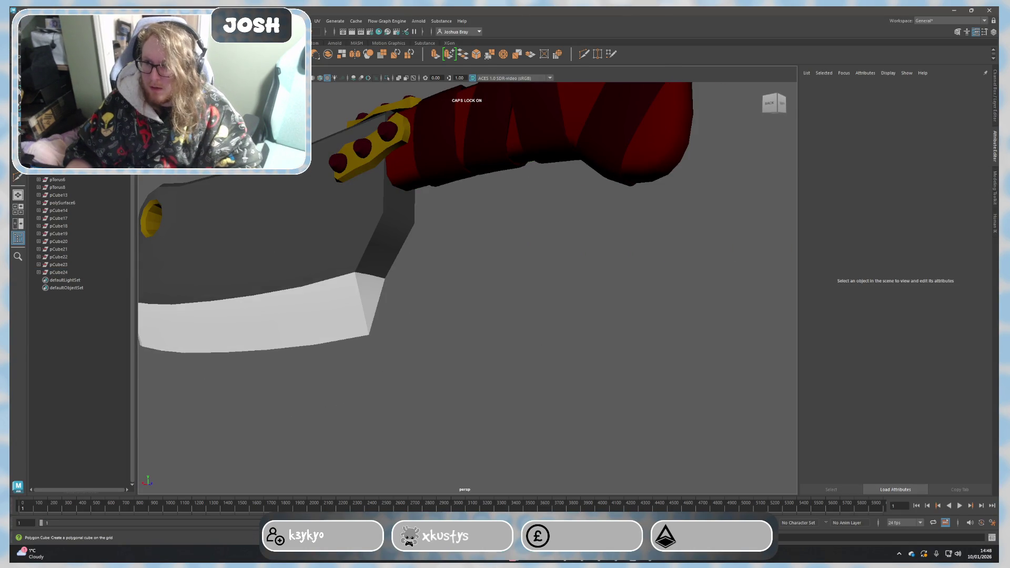
pyautogui.click(296, 53)
pyautogui.scroll(-5, 388, 260)
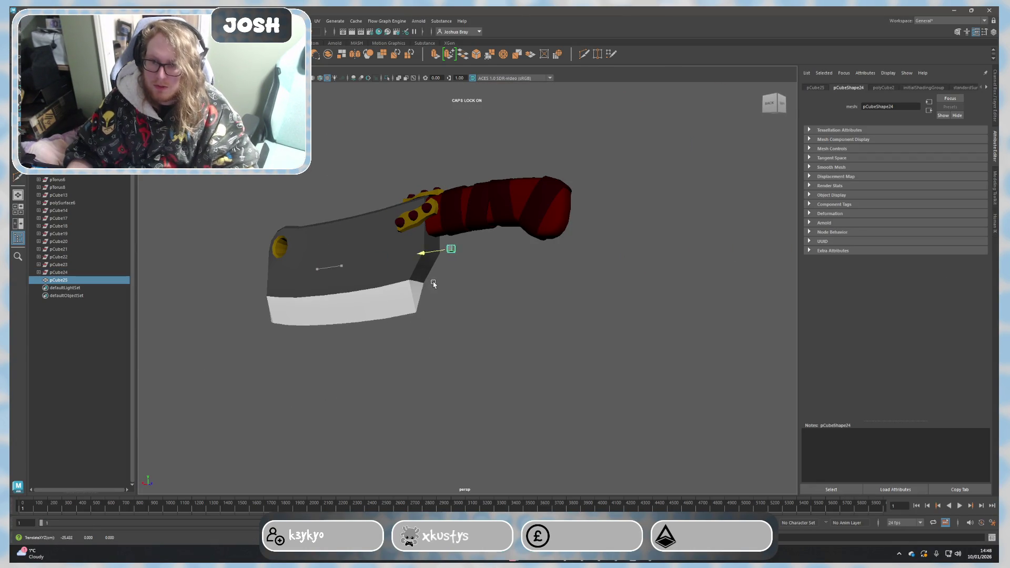
pyautogui.scroll(5, 423, 258)
# Step: Stretch the new cube to about twice its length along Z
pyautogui.moveTo(417, 242)
pyautogui.keyDown('alt'); pyautogui.mouseDown()
pyautogui.moveTo(464, 282)
pyautogui.moveTo(361, 232)
pyautogui.moveTo(392, 268)
pyautogui.mouseUp(); pyautogui.keyUp('alt')
pyautogui.click(358, 223)
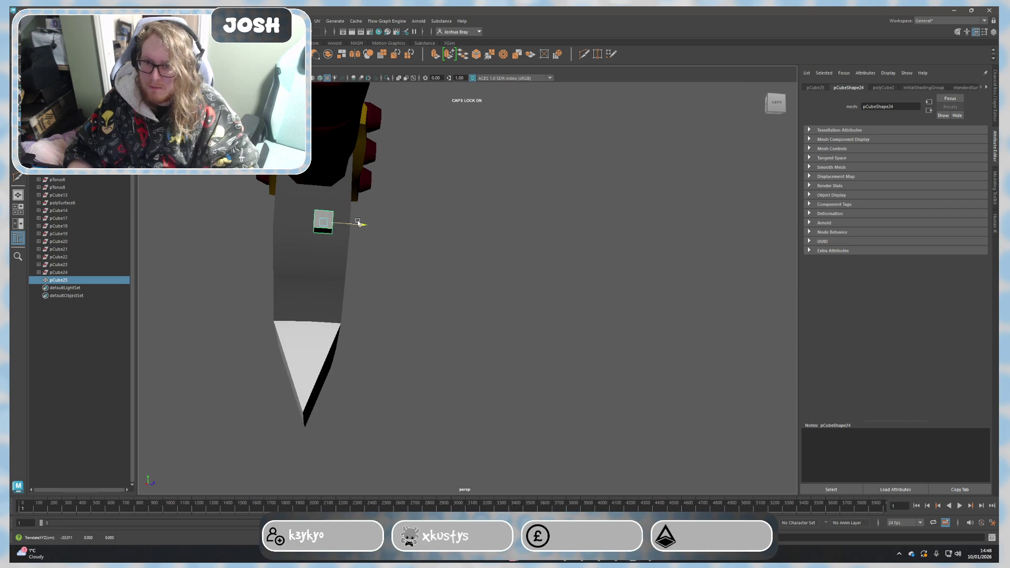
pyautogui.moveTo(358, 224)
pyautogui.mouseDown()
pyautogui.moveTo(349, 223)
pyautogui.moveTo(387, 225)
pyautogui.mouseUp()
pyautogui.press('r')
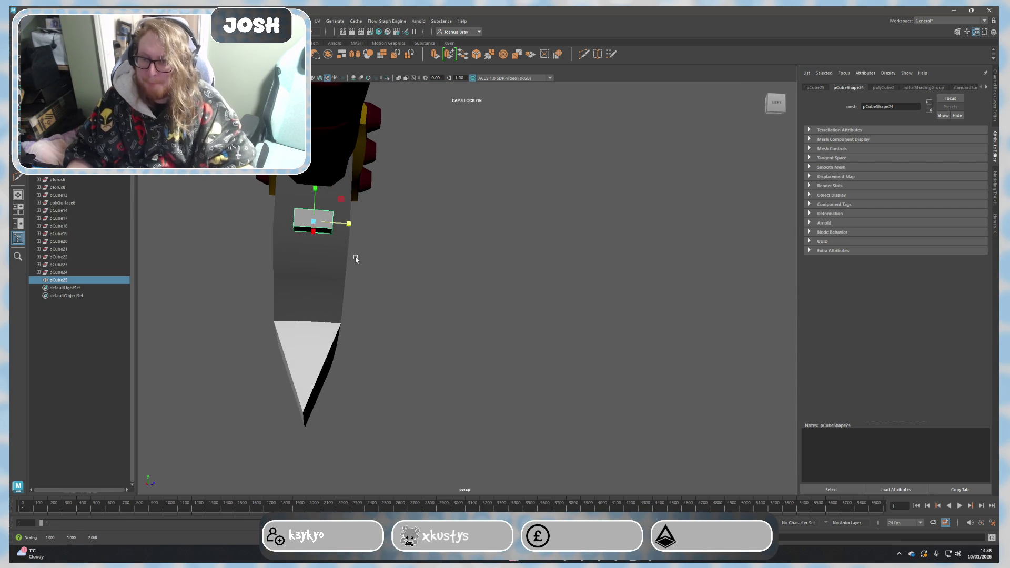
pyautogui.moveTo(355, 258)
pyautogui.keyDown('alt'); pyautogui.mouseDown()
pyautogui.moveTo(408, 267)
pyautogui.moveTo(458, 255)
pyautogui.mouseUp(); pyautogui.keyUp('alt')
# Step: Raise the cube up to the blade's spine just below the handle
pyautogui.press('w')
pyautogui.moveTo(533, 181)
pyautogui.mouseDown()
pyautogui.moveTo(532, 153)
pyautogui.moveTo(486, 186)
pyautogui.mouseUp()
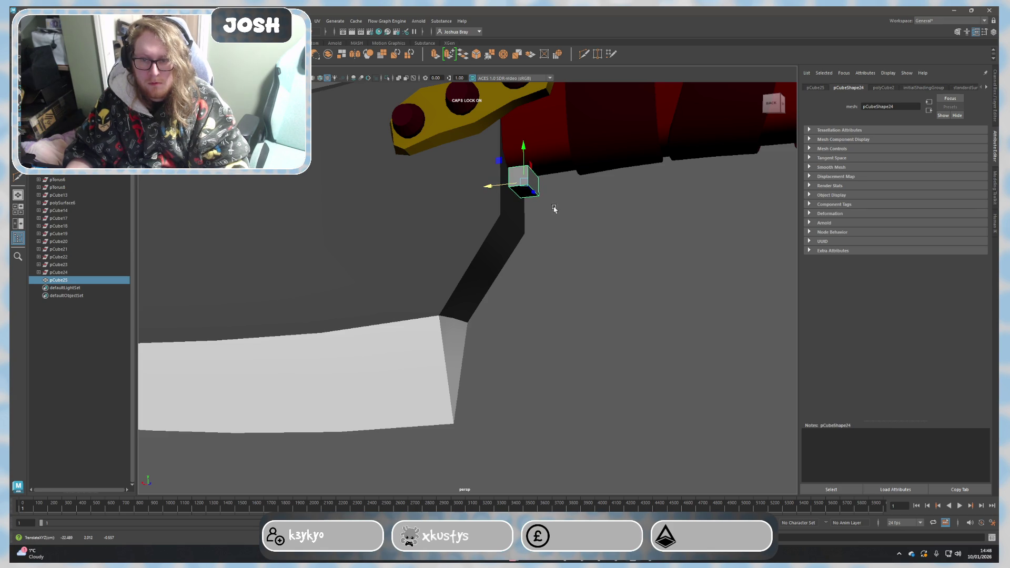
pyautogui.keyDown('alt'); pyautogui.moveTo(554, 209); pyautogui.dragTo(525, 203); pyautogui.keyUp('alt')
pyautogui.moveTo(525, 206); pyautogui.dragTo(513, 231, button='right')
pyautogui.moveTo(513, 231)
pyautogui.keyDown('alt'); pyautogui.mouseDown()
pyautogui.moveTo(534, 181)
pyautogui.moveTo(571, 175)
pyautogui.mouseUp(); pyautogui.keyUp('alt')
# Step: Extrude the cube's end face twice with Ctrl+E and pull the new face downward
pyautogui.hotkey('ctrl', 'e')
pyautogui.press('w')
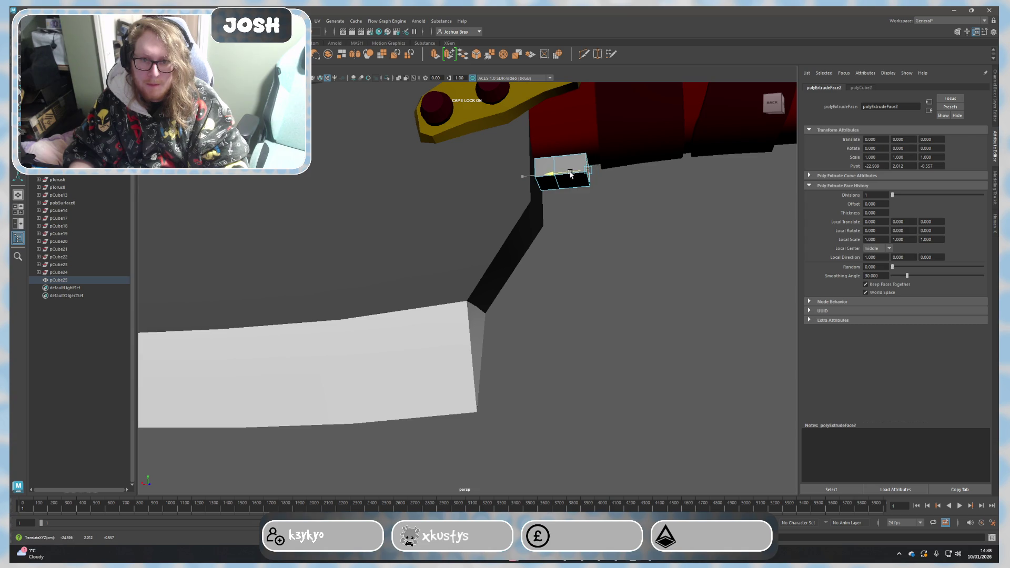
pyautogui.click(556, 185)
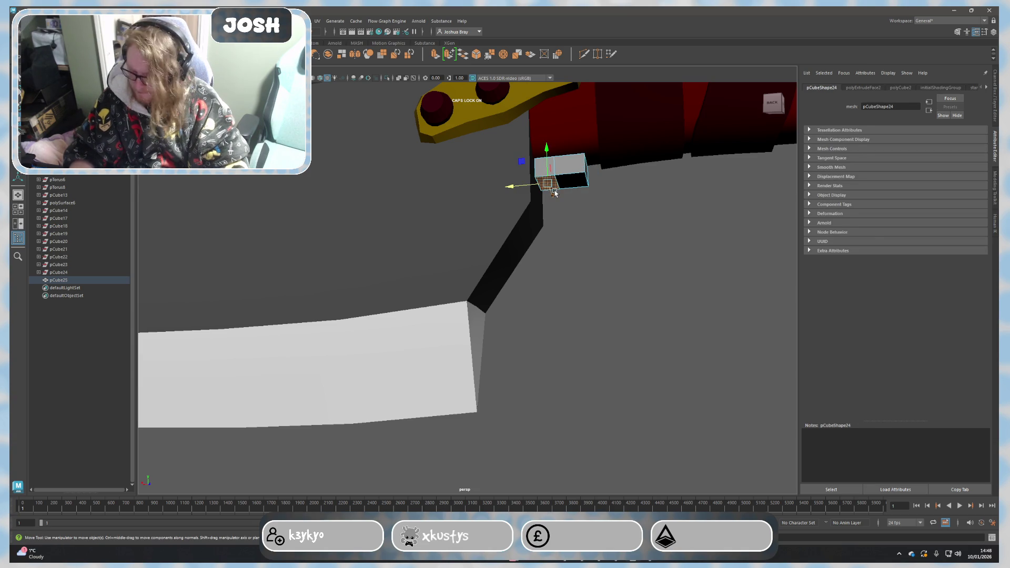
pyautogui.hotkey('ctrl', 'e')
pyautogui.press('w')
pyautogui.moveTo(548, 157)
pyautogui.mouseDown()
pyautogui.moveTo(547, 184)
pyautogui.moveTo(485, 226)
pyautogui.mouseUp()
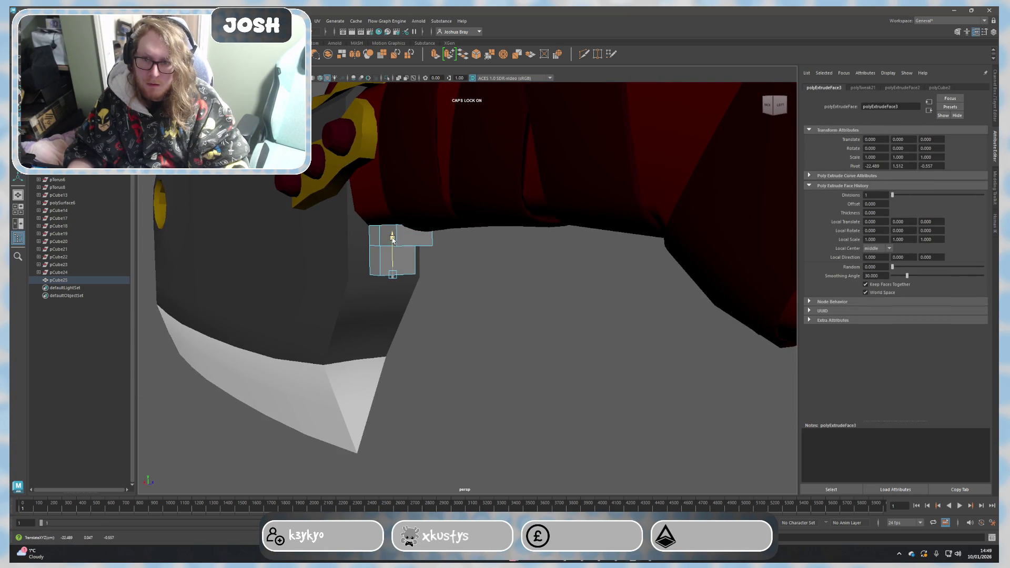
pyautogui.moveTo(392, 237)
pyautogui.keyDown('alt'); pyautogui.mouseDown()
pyautogui.moveTo(607, 298)
pyautogui.moveTo(599, 269)
pyautogui.moveTo(536, 265)
pyautogui.moveTo(453, 240)
pyautogui.mouseUp(); pyautogui.keyUp('alt')
pyautogui.click(620, 282)
# Step: Extrude the bottom face, lengthen it downward and angle it along the spine
pyautogui.click(427, 226)
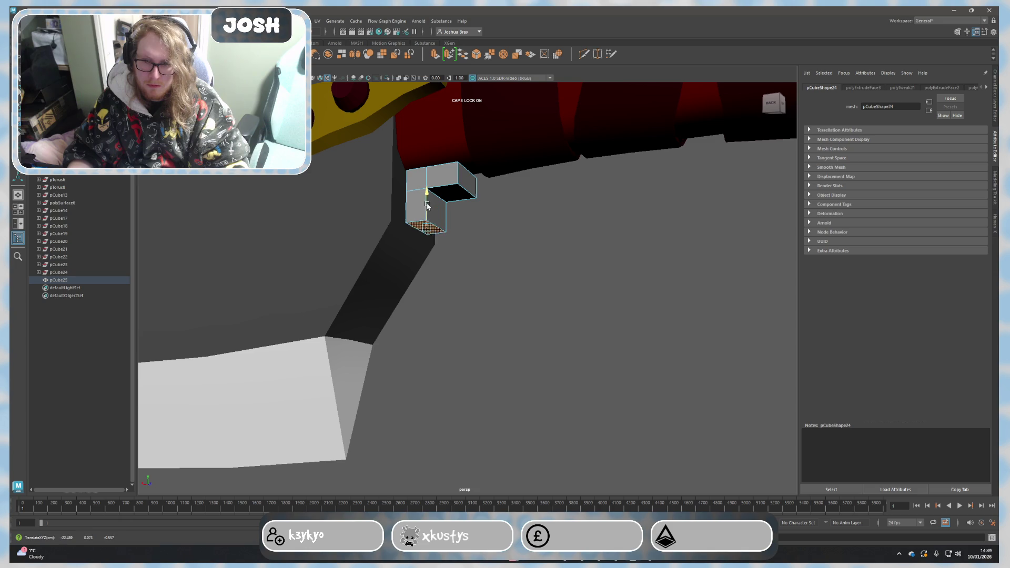
pyautogui.hotkey('ctrl', 'e')
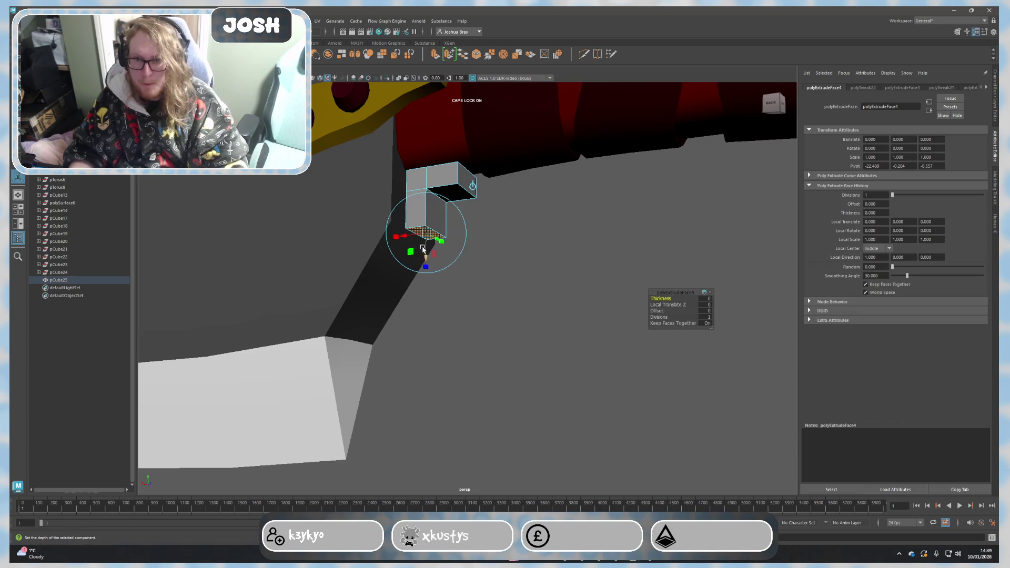
pyautogui.moveTo(423, 248); pyautogui.dragTo(433, 310)
pyautogui.moveTo(413, 297); pyautogui.dragTo(365, 277)
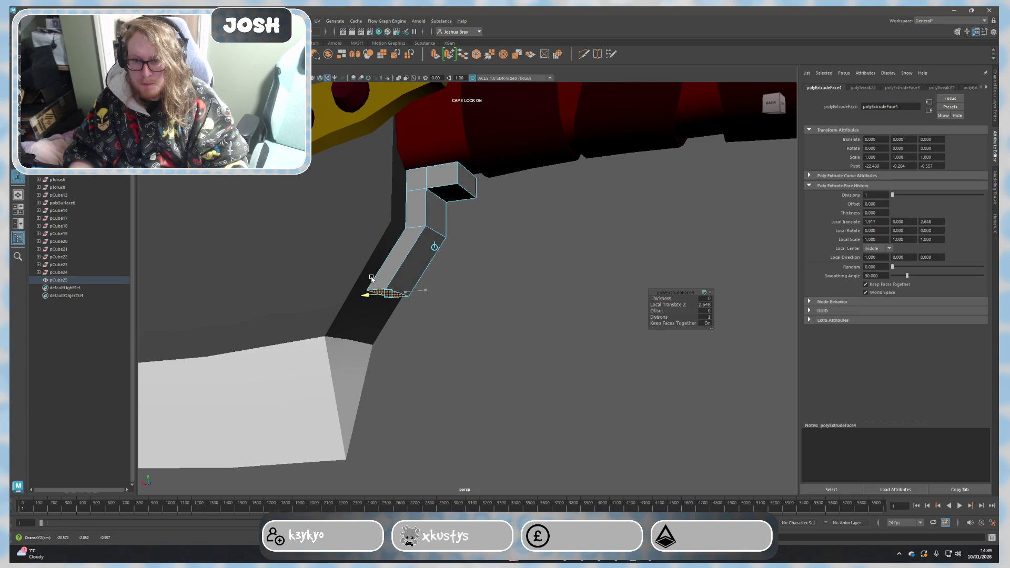
pyautogui.click(469, 298)
pyautogui.keyDown('alt'); pyautogui.moveTo(469, 298); pyautogui.dragTo(494, 314); pyautogui.keyUp('alt')
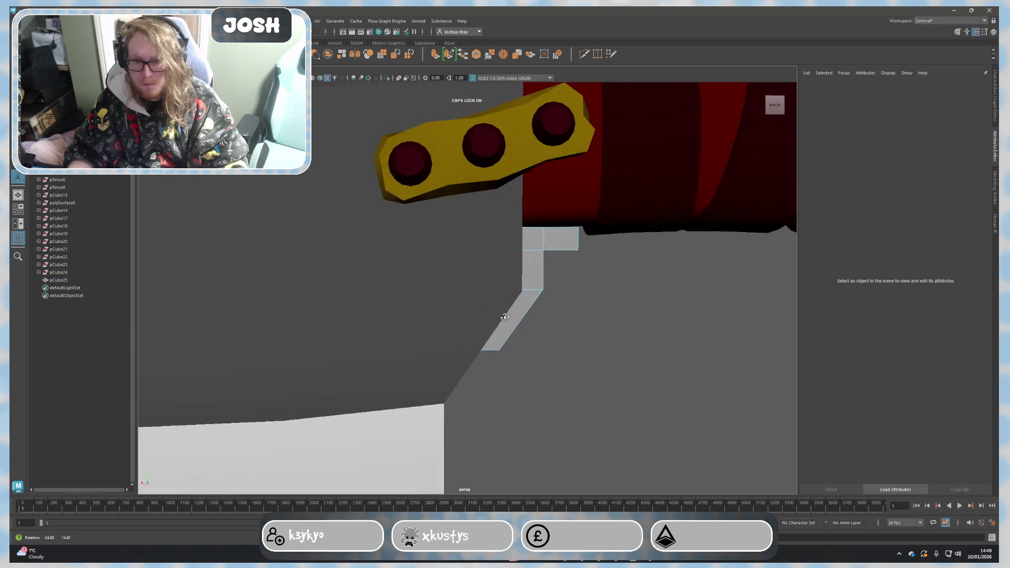
# Step: Push the connector's long side face inward to thin the piece, then select its top end face
pyautogui.scroll(-5, 574, 335)
pyautogui.keyDown('alt'); pyautogui.moveTo(574, 335); pyautogui.dragTo(546, 329); pyautogui.keyUp('alt')
pyautogui.scroll(5, 490, 314)
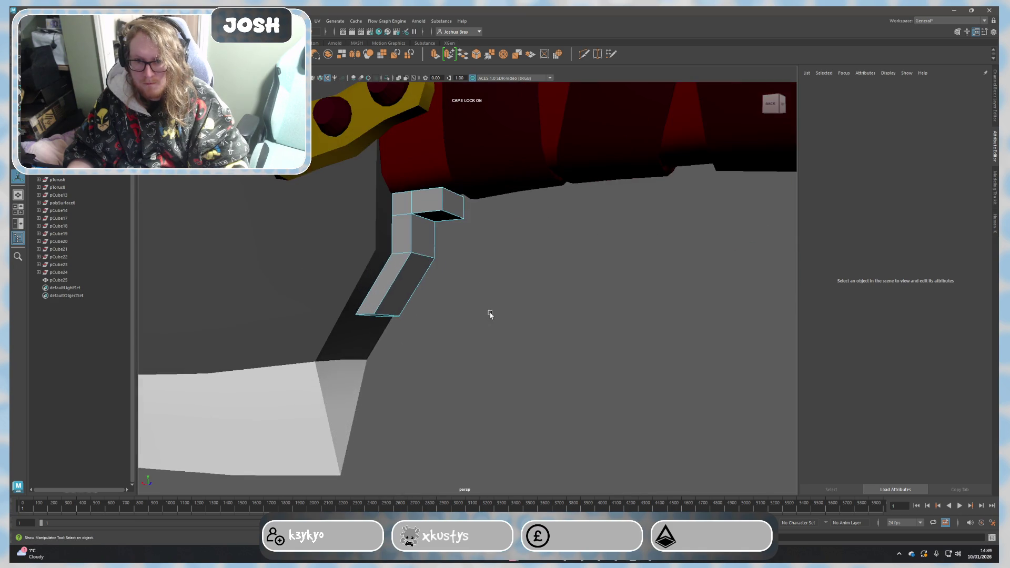
pyautogui.keyDown('alt'); pyautogui.moveTo(488, 211); pyautogui.dragTo(505, 202); pyautogui.keyUp('alt')
pyautogui.click(485, 188)
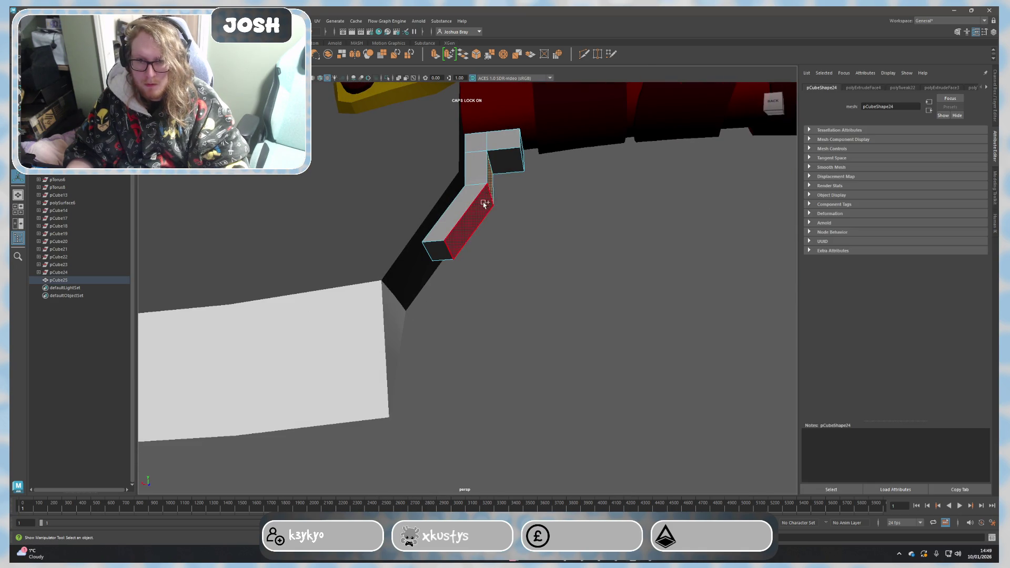
pyautogui.press('w')
pyautogui.moveTo(452, 207); pyautogui.dragTo(447, 208)
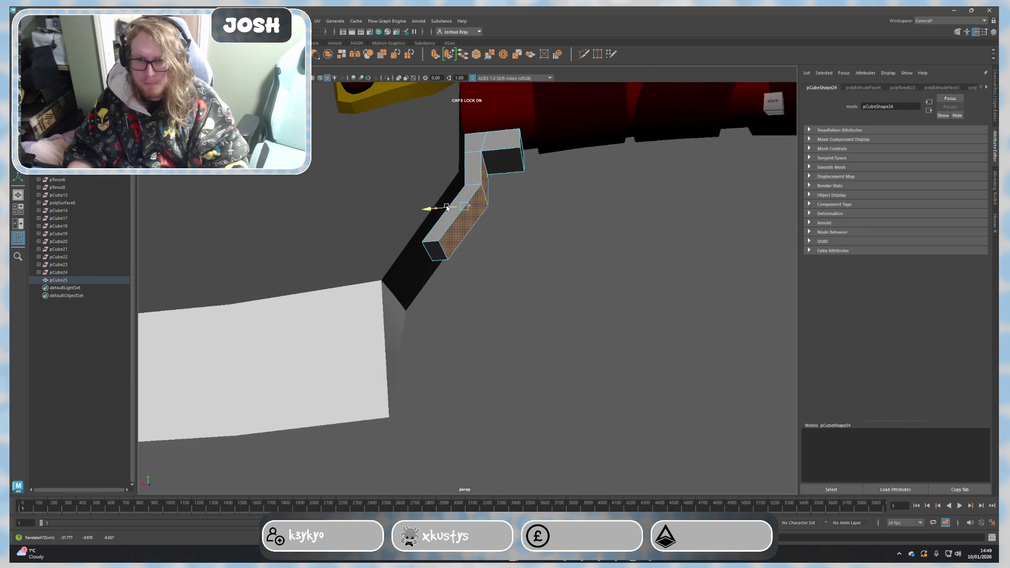
pyautogui.moveTo(490, 151)
pyautogui.keyDown('alt'); pyautogui.mouseDown()
pyautogui.moveTo(505, 174)
pyautogui.moveTo(501, 160)
pyautogui.mouseUp(); pyautogui.keyUp('alt')
pyautogui.click(513, 178)
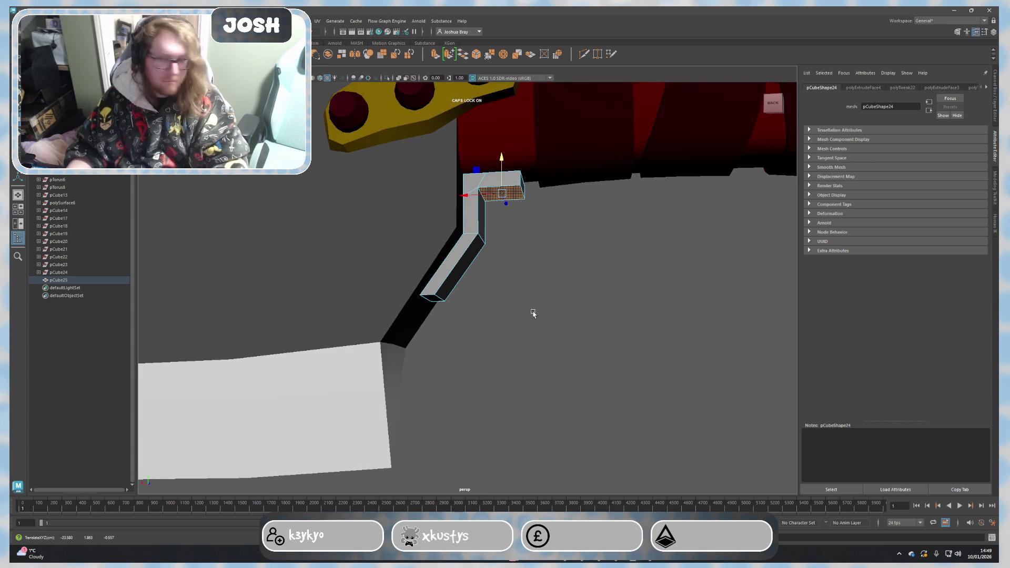
pyautogui.moveTo(532, 314)
pyautogui.keyDown('alt'); pyautogui.mouseDown()
pyautogui.moveTo(516, 291)
pyautogui.moveTo(655, 271)
pyautogui.mouseUp(); pyautogui.keyUp('alt')
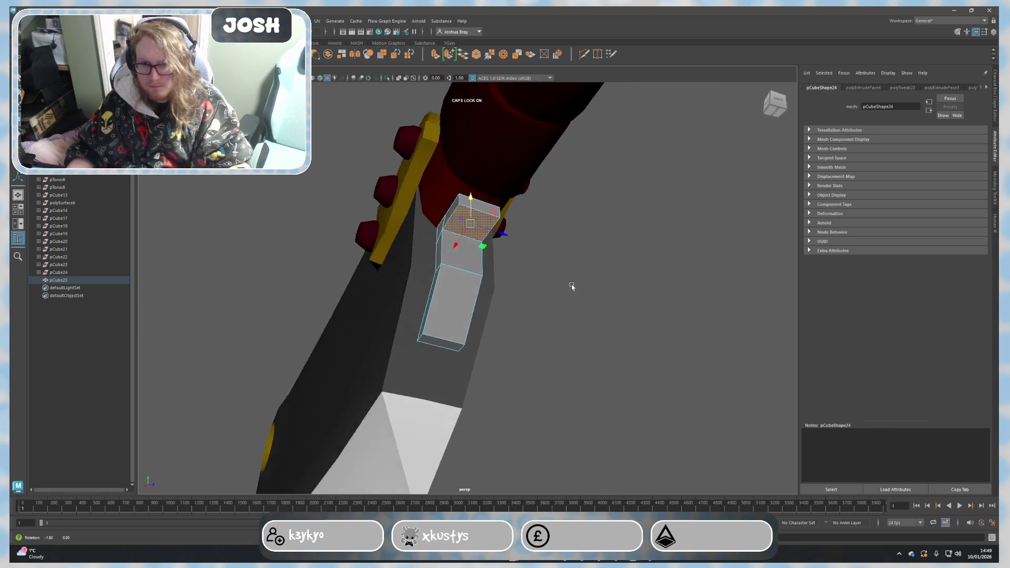
# Step: Cut lengthwise edge loops along the bent connector with Multi-Cut from the Modeling Toolkit
pyautogui.click(995, 184)
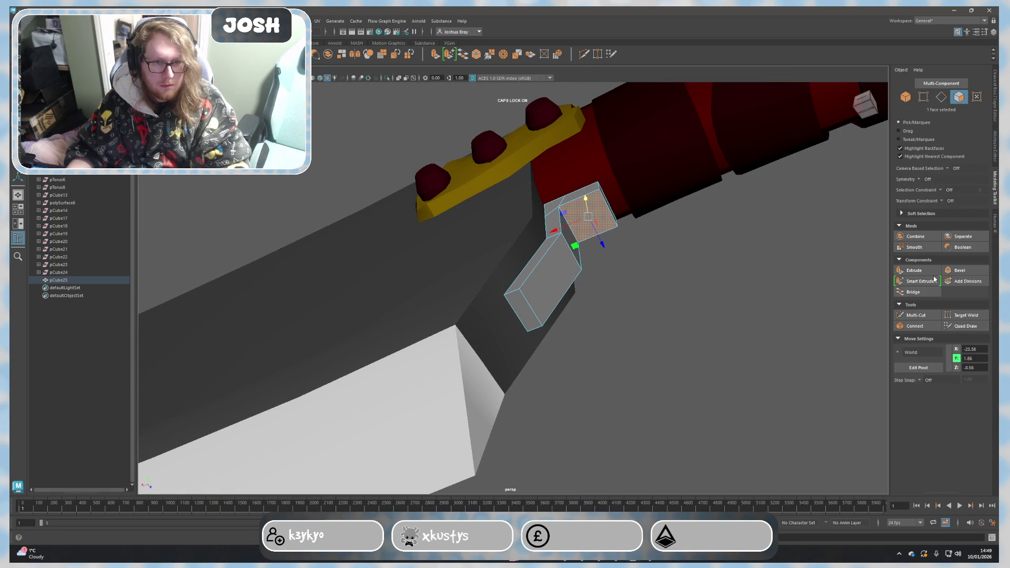
pyautogui.click(916, 315)
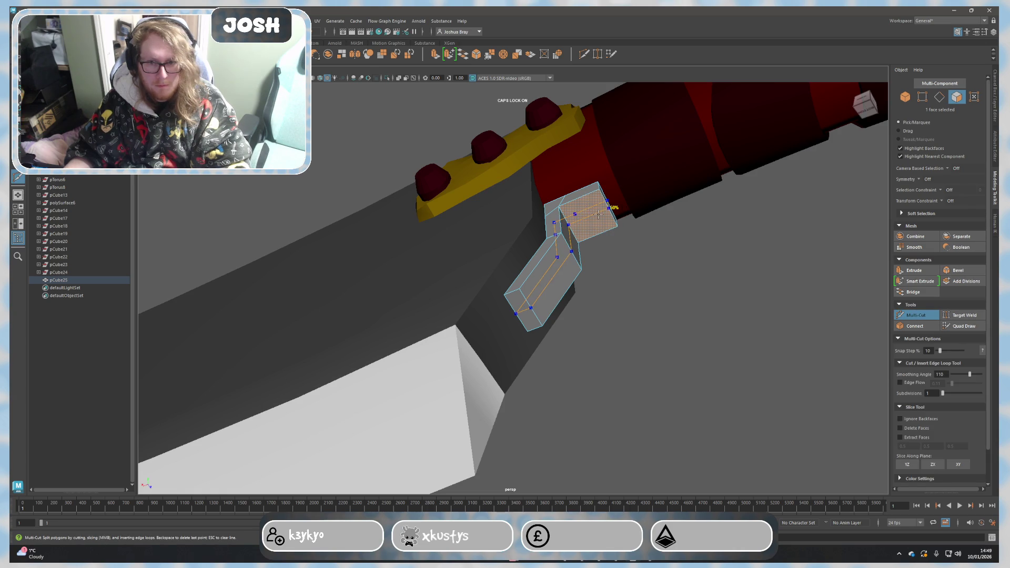
pyautogui.keyDown('ctrl'); pyautogui.click(598, 213); pyautogui.keyUp('ctrl')
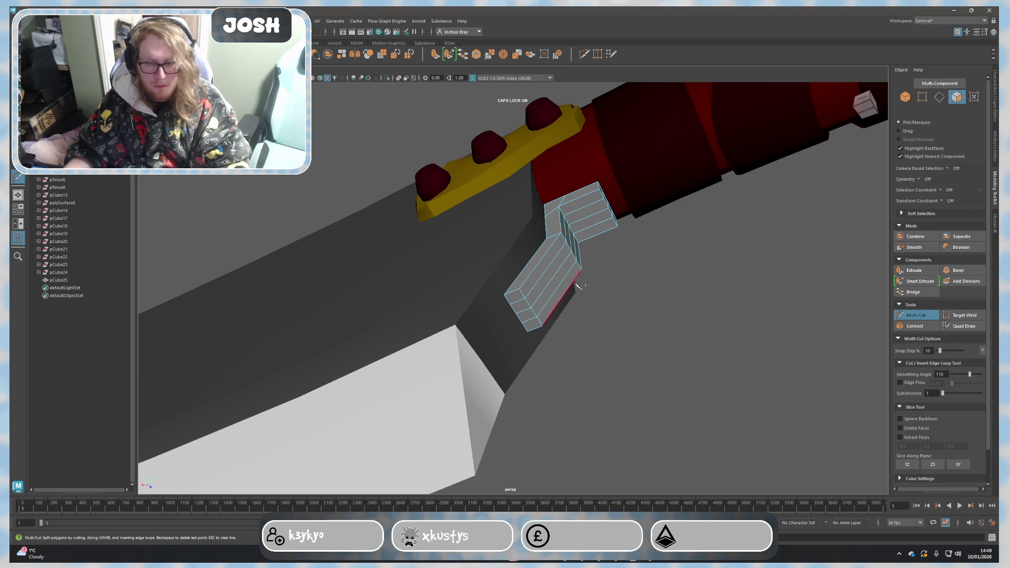
pyautogui.press('q')
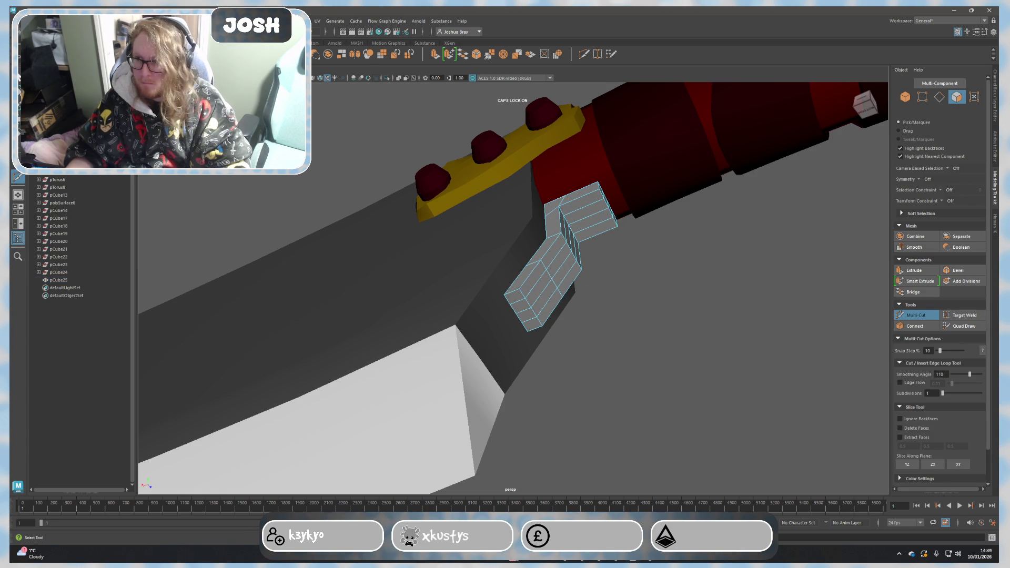
pyautogui.moveTo(342, 264)
pyautogui.keyDown('alt'); pyautogui.mouseDown()
pyautogui.moveTo(486, 333)
pyautogui.moveTo(451, 264)
pyautogui.mouseUp(); pyautogui.keyUp('alt')
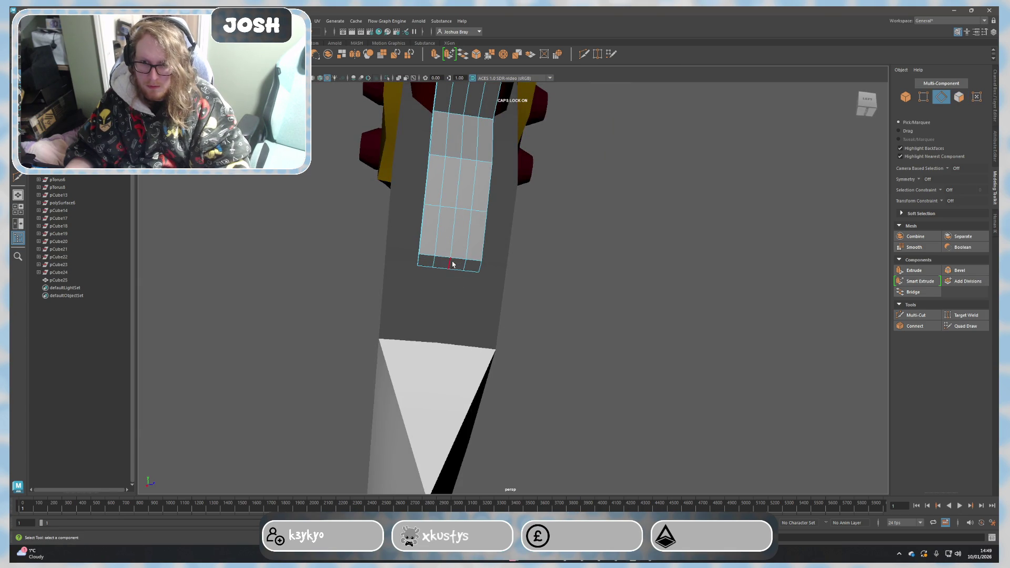
# Step: Move the connector's lower end edges upward to form a pointed tip, then select the tip edge
pyautogui.click(451, 264)
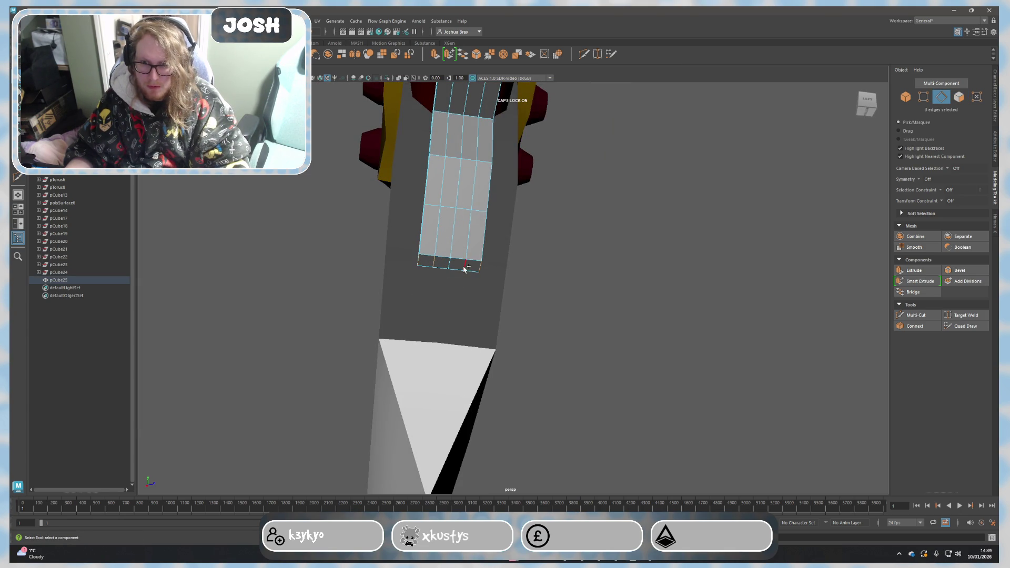
pyautogui.press('w')
pyautogui.moveTo(453, 266)
pyautogui.keyDown('alt'); pyautogui.mouseDown()
pyautogui.moveTo(533, 279)
pyautogui.moveTo(545, 240)
pyautogui.moveTo(497, 289)
pyautogui.mouseUp(); pyautogui.keyUp('alt')
pyautogui.moveTo(456, 241); pyautogui.dragTo(456, 244)
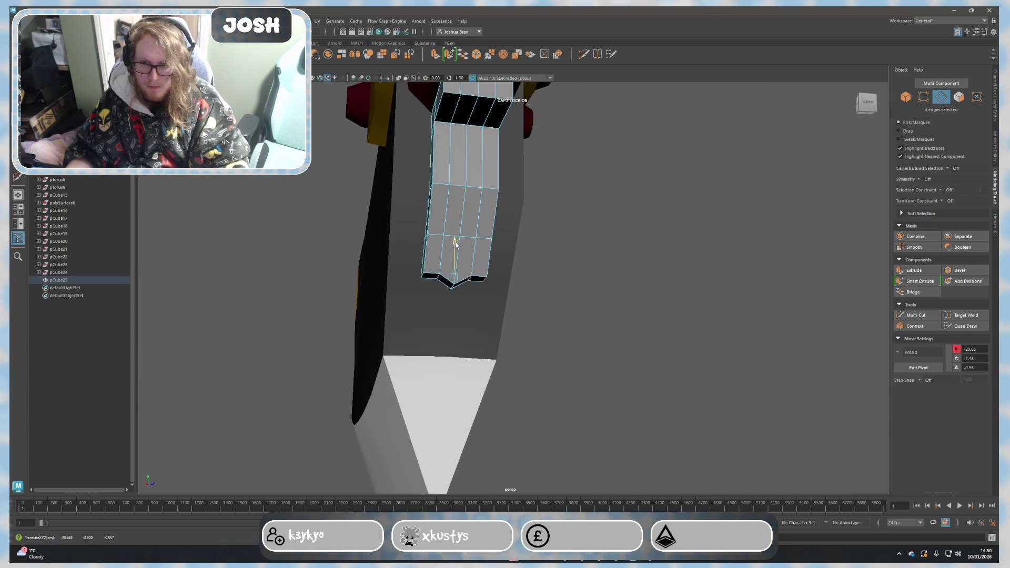
pyautogui.click(547, 293)
pyautogui.keyDown('alt'); pyautogui.moveTo(547, 293); pyautogui.dragTo(479, 282); pyautogui.keyUp('alt')
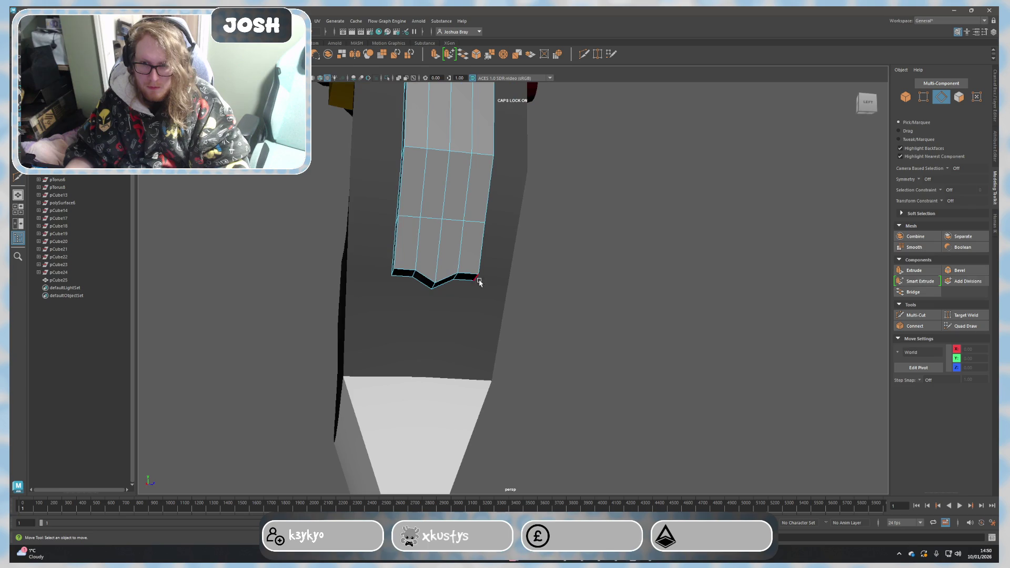
pyautogui.click(477, 279)
pyautogui.moveTo(436, 245); pyautogui.dragTo(436, 232)
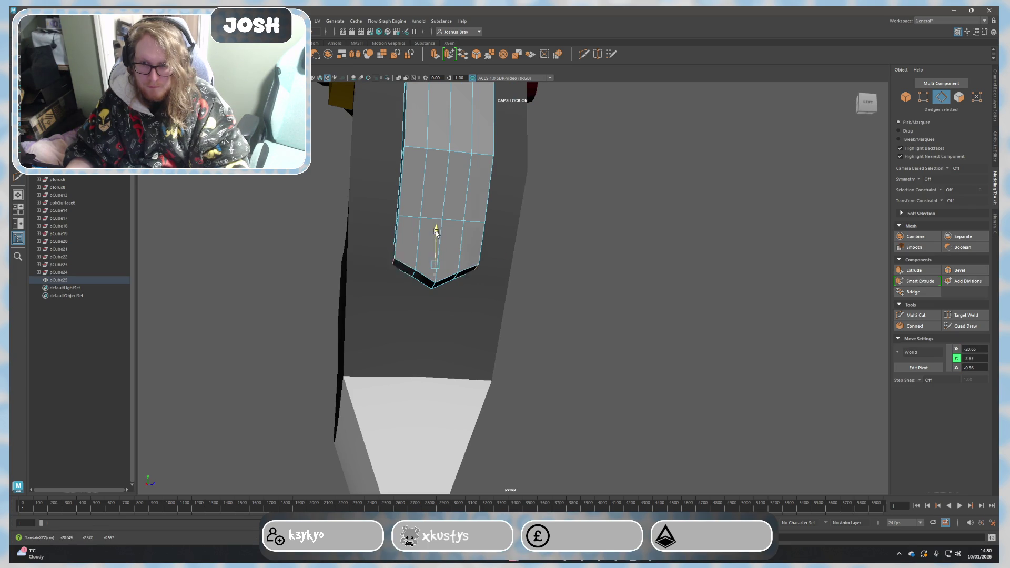
pyautogui.click(434, 280)
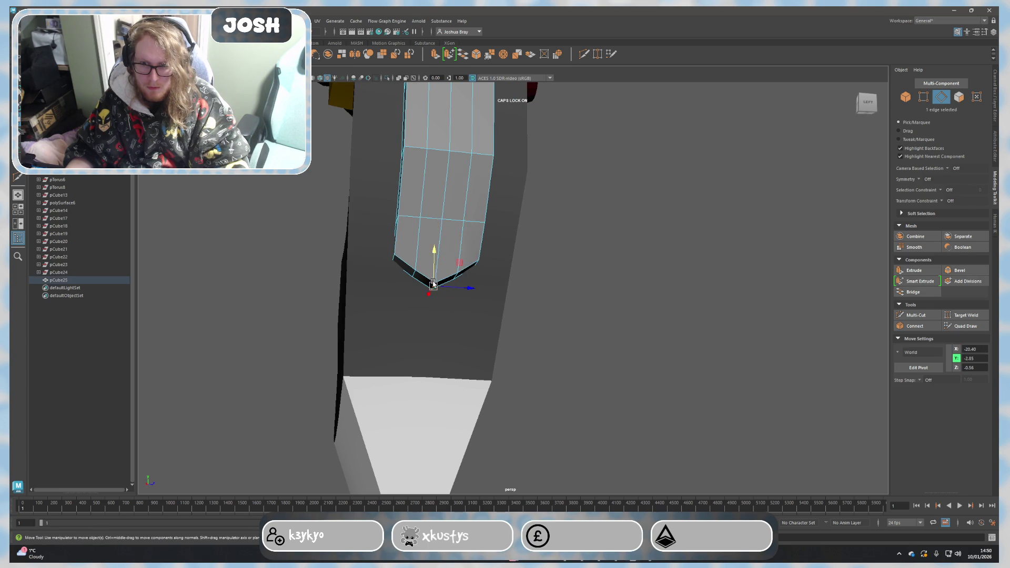
pyautogui.moveTo(434, 253)
pyautogui.keyDown('alt'); pyautogui.mouseDown()
pyautogui.moveTo(591, 289)
pyautogui.moveTo(594, 249)
pyautogui.moveTo(558, 227)
pyautogui.mouseUp(); pyautogui.keyUp('alt')
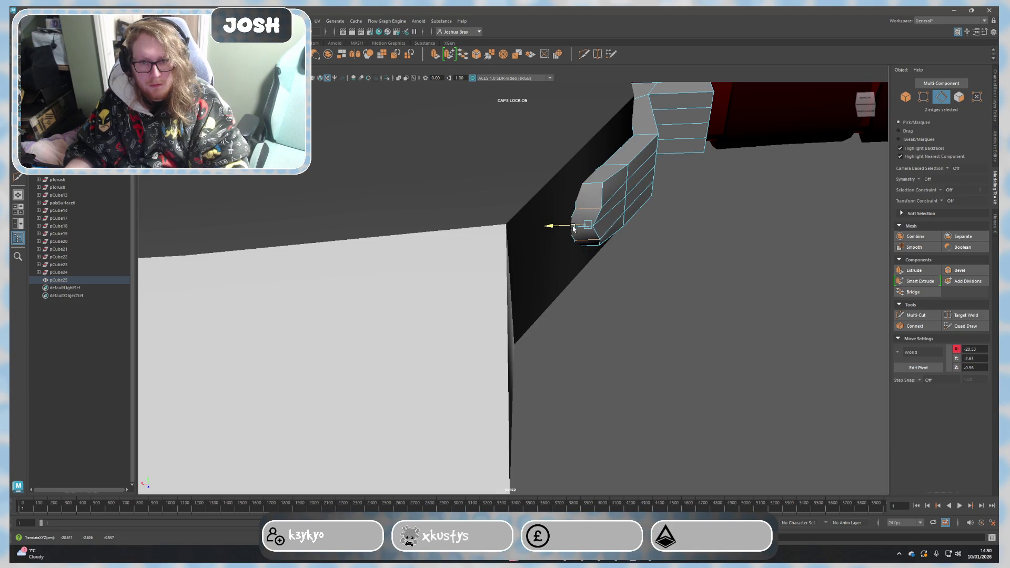
# Step: Select the edges at the connector's upper end and pull them inward to chamfer the corners
pyautogui.click(594, 184)
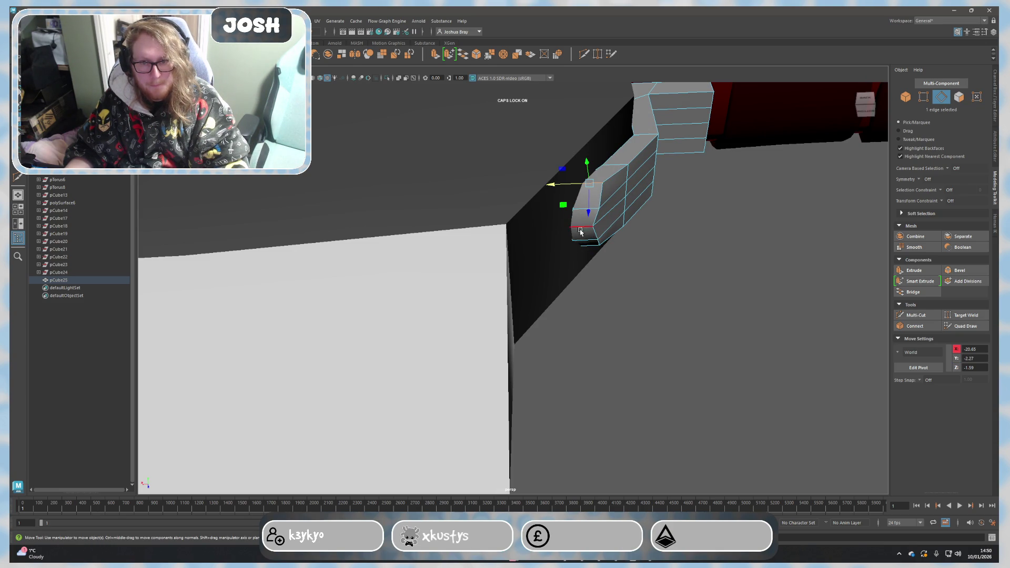
pyautogui.keyDown('shift'); pyautogui.click(576, 228); pyautogui.keyUp('shift')
pyautogui.moveTo(577, 227)
pyautogui.keyDown('alt'); pyautogui.mouseDown()
pyautogui.moveTo(620, 244)
pyautogui.moveTo(556, 204)
pyautogui.mouseUp(); pyautogui.keyUp('alt')
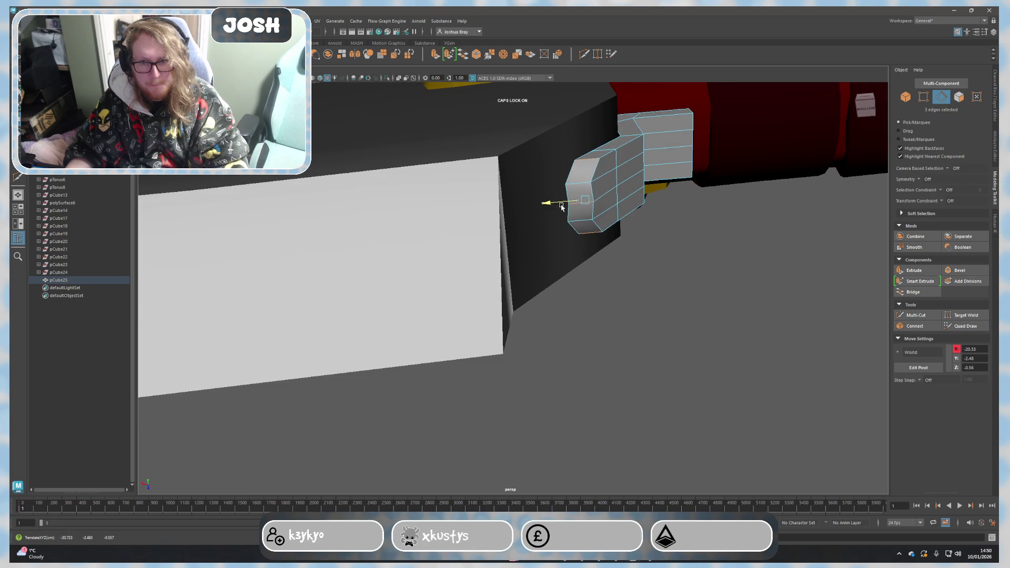
pyautogui.moveTo(695, 228)
pyautogui.keyDown('alt'); pyautogui.mouseDown()
pyautogui.moveTo(688, 266)
pyautogui.moveTo(570, 334)
pyautogui.moveTo(545, 286)
pyautogui.moveTo(453, 189)
pyautogui.moveTo(439, 214)
pyautogui.moveTo(424, 210)
pyautogui.moveTo(444, 214)
pyautogui.mouseUp(); pyautogui.keyUp('alt')
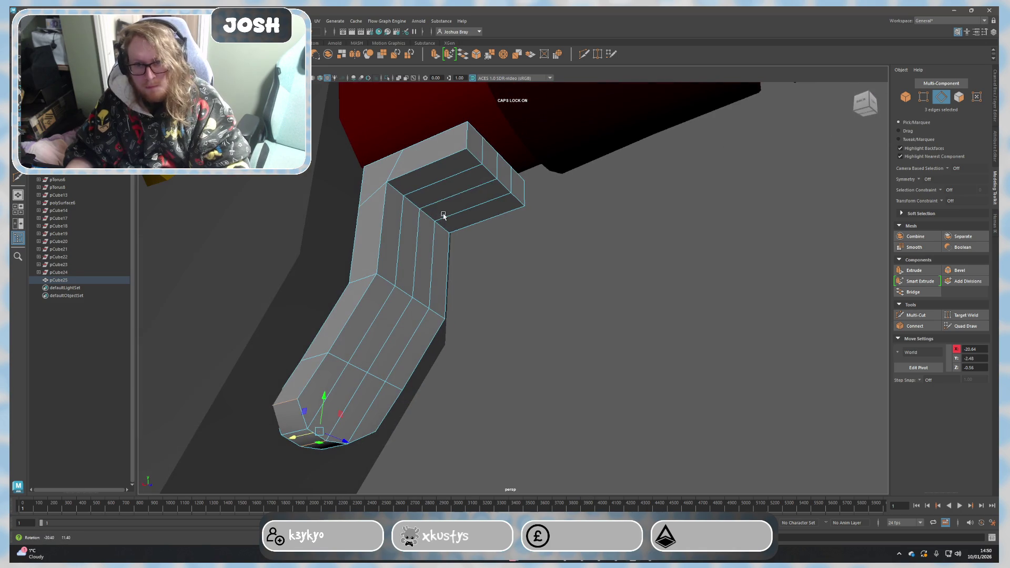
pyautogui.moveTo(478, 152); pyautogui.dragTo(478, 171, button='right')
pyautogui.click(477, 146)
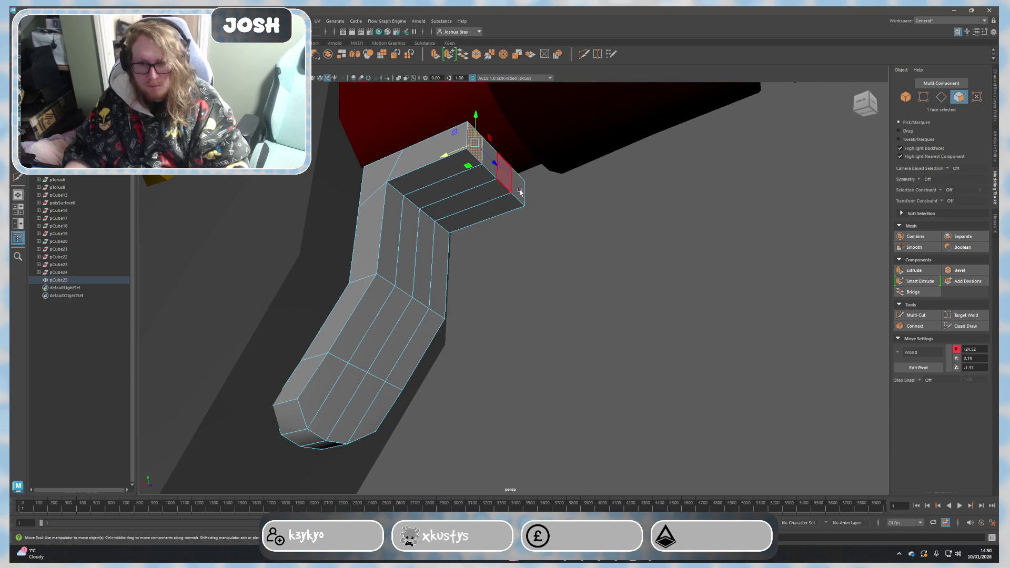
pyautogui.keyDown('alt'); pyautogui.moveTo(548, 217); pyautogui.dragTo(535, 223); pyautogui.keyUp('alt')
pyautogui.moveTo(485, 187); pyautogui.dragTo(489, 178, button='right')
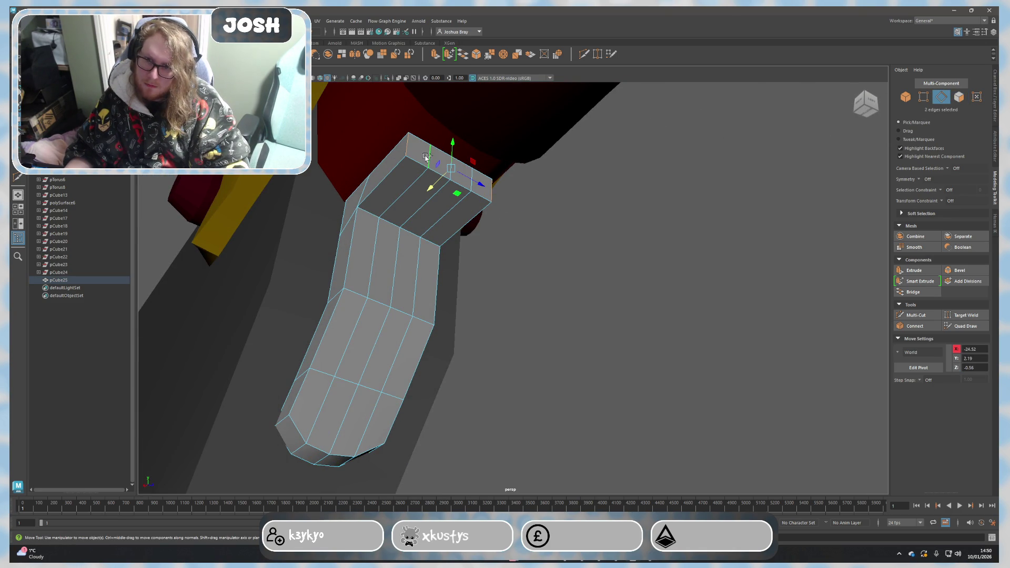
pyautogui.moveTo(456, 189); pyautogui.dragTo(433, 188)
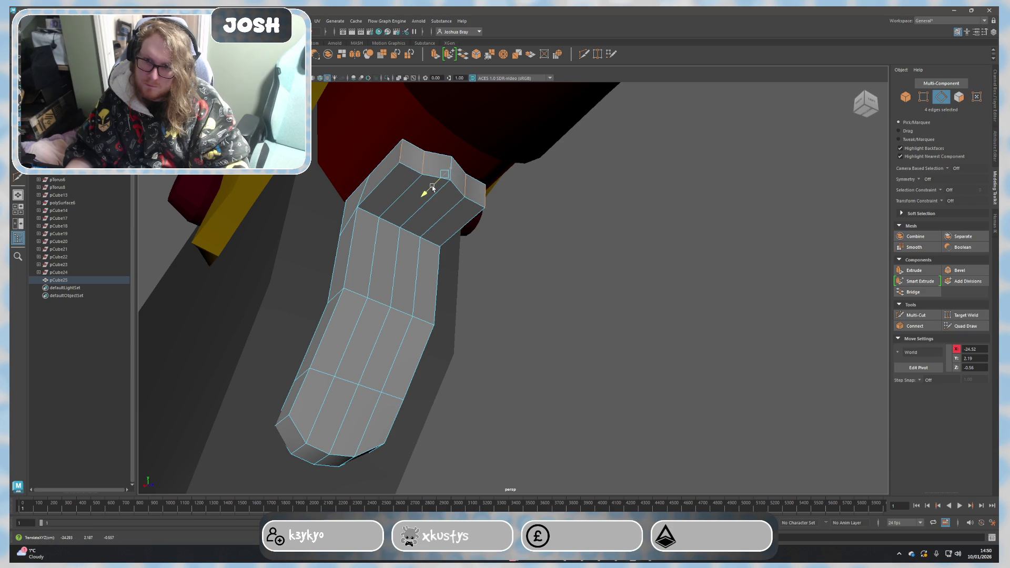
pyautogui.click(487, 196)
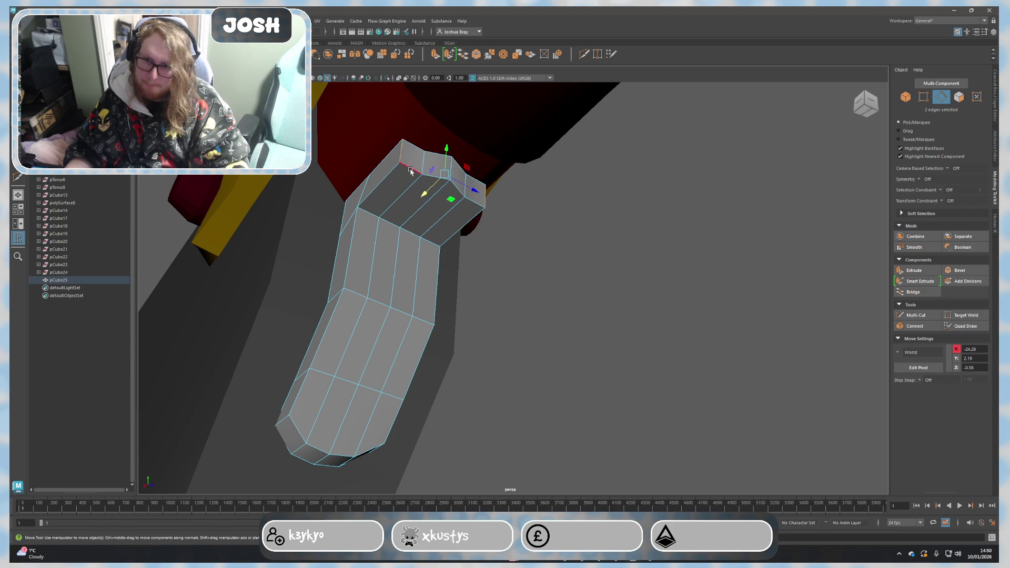
pyautogui.moveTo(418, 199)
pyautogui.keyDown('alt'); pyautogui.mouseDown()
pyautogui.moveTo(456, 160)
pyautogui.moveTo(416, 195)
pyautogui.moveTo(496, 238)
pyautogui.mouseUp(); pyautogui.keyUp('alt')
# Step: Select the connector's top faces and end face, then return to whole-object selection
pyautogui.press('F11')
pyautogui.click(384, 188)
pyautogui.keyDown('shift'); pyautogui.click(416, 194); pyautogui.keyUp('shift')
pyautogui.keyDown('shift'); pyautogui.click(436, 198); pyautogui.keyUp('shift')
pyautogui.keyDown('shift'); pyautogui.click(454, 205); pyautogui.keyUp('shift')
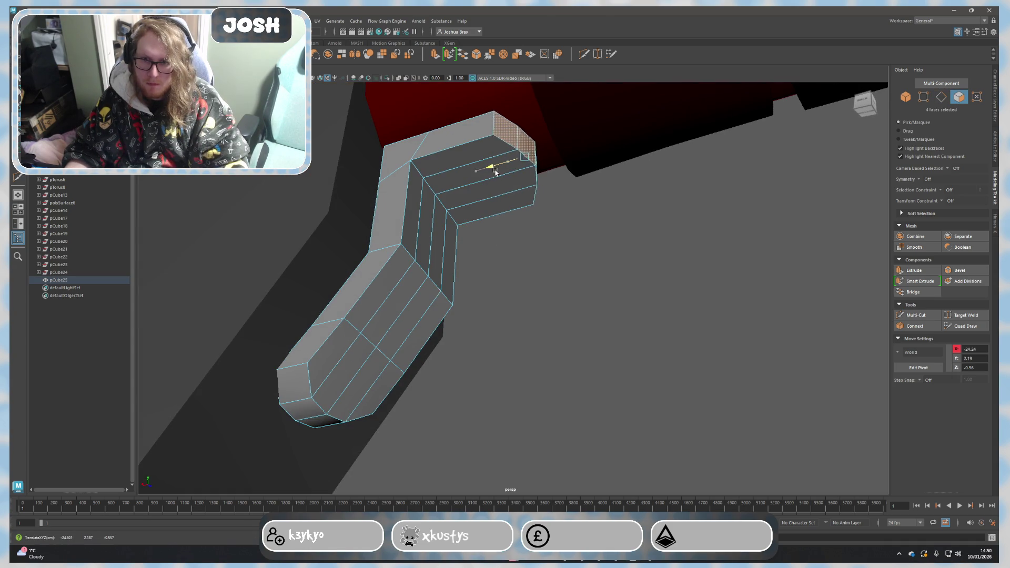
pyautogui.keyDown('alt'); pyautogui.moveTo(492, 163); pyautogui.dragTo(514, 226); pyautogui.keyUp('alt')
pyautogui.click(514, 226)
pyautogui.click(460, 172)
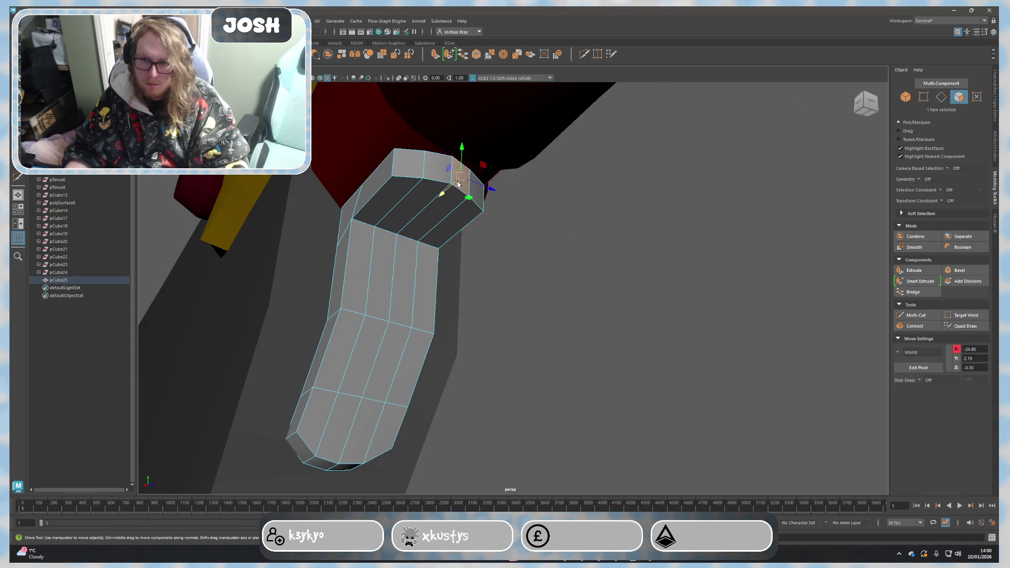
pyautogui.moveTo(467, 201)
pyautogui.keyDown('alt'); pyautogui.mouseDown()
pyautogui.moveTo(593, 219)
pyautogui.moveTo(501, 155)
pyautogui.mouseUp(); pyautogui.keyUp('alt')
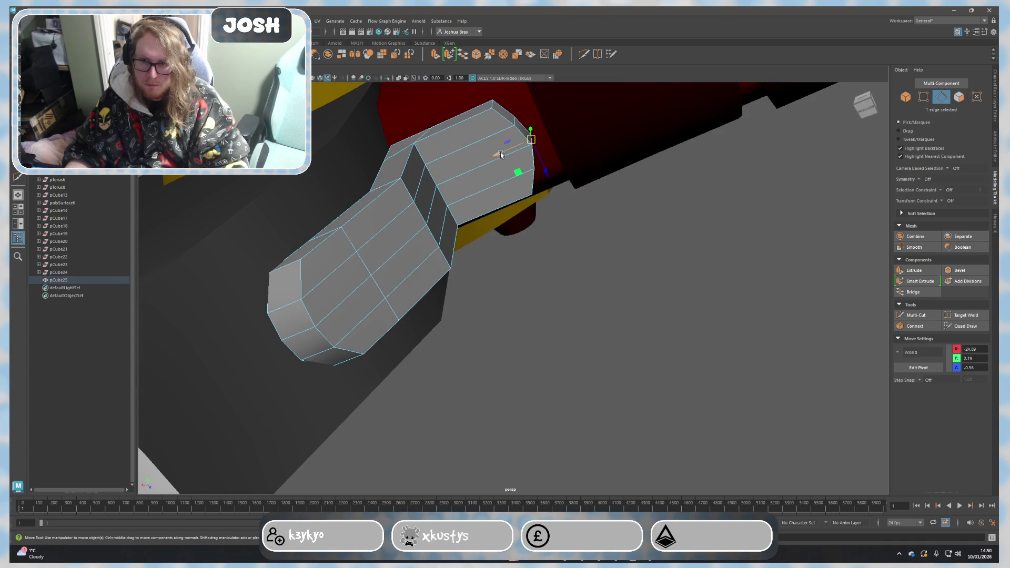
pyautogui.click(601, 256)
pyautogui.press('a')
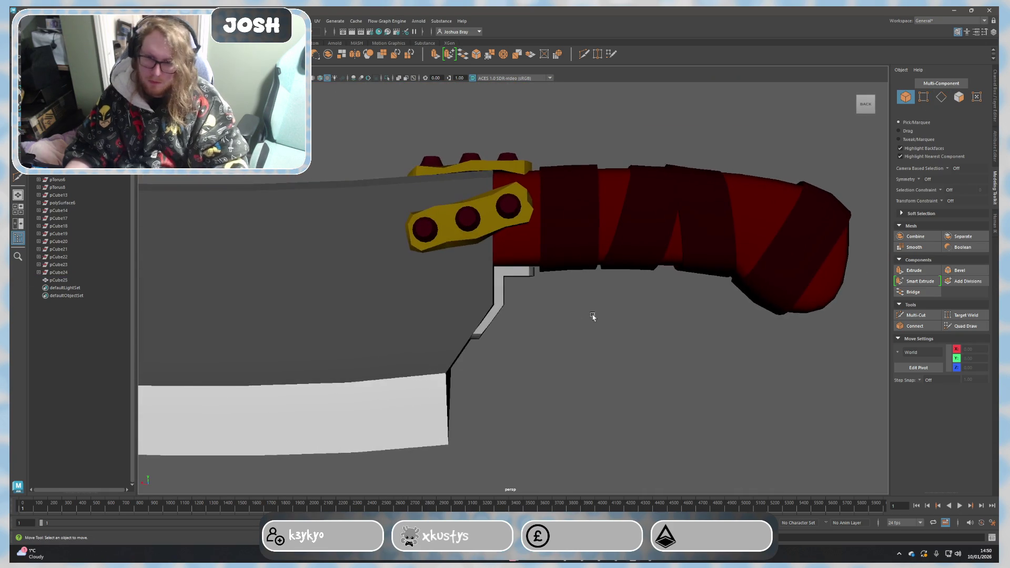
pyautogui.keyDown('alt'); pyautogui.moveTo(563, 360); pyautogui.dragTo(567, 354); pyautogui.keyUp('alt')
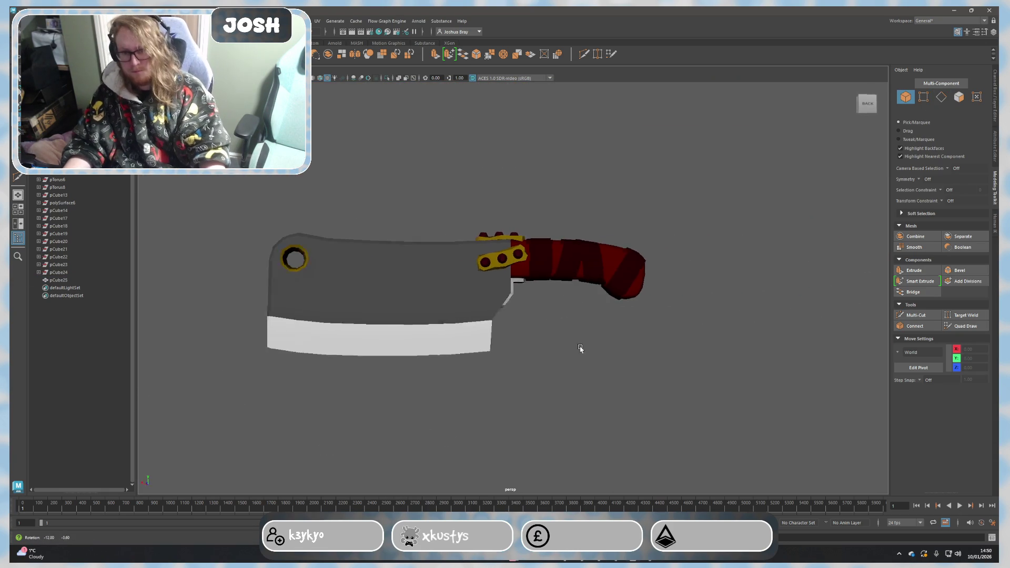
pyautogui.click(508, 283)
pyautogui.scroll(3, 563, 341)
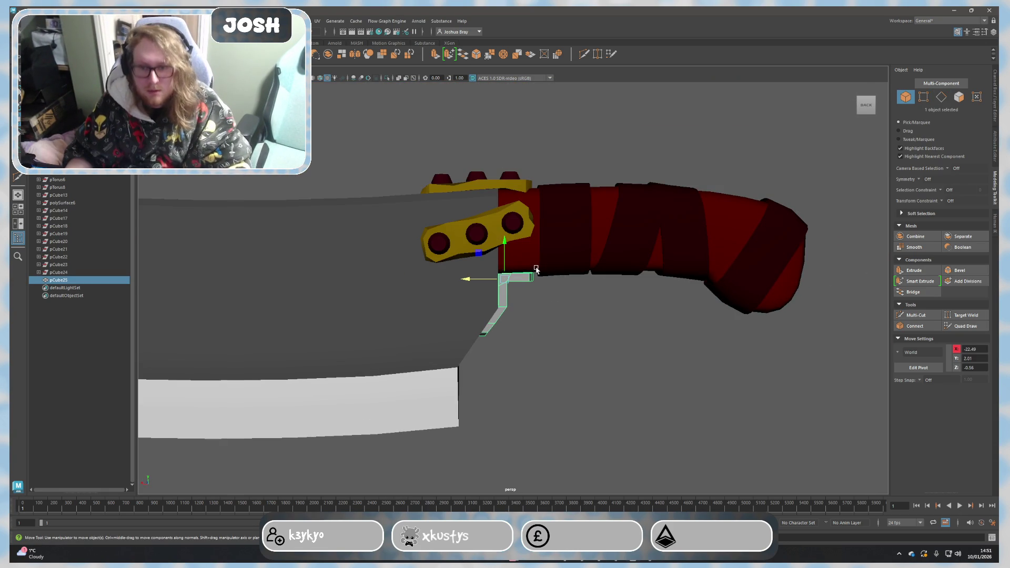
pyautogui.scroll(2, 537, 269)
pyautogui.scroll(2, 526, 258)
pyautogui.click(494, 233)
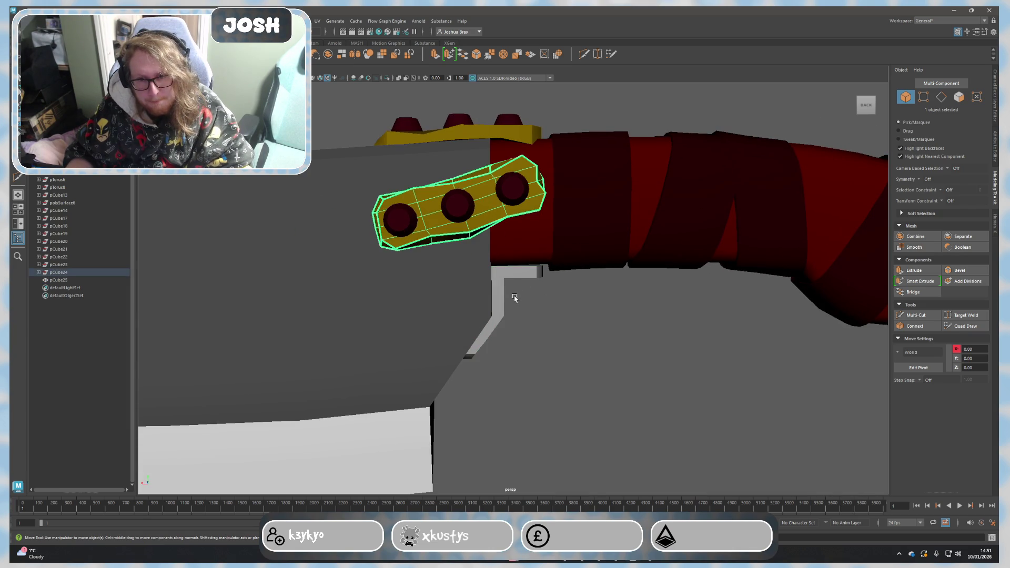
pyautogui.scroll(-4, 514, 297)
pyautogui.keyDown('alt'); pyautogui.moveTo(514, 298); pyautogui.dragTo(487, 284); pyautogui.keyUp('alt')
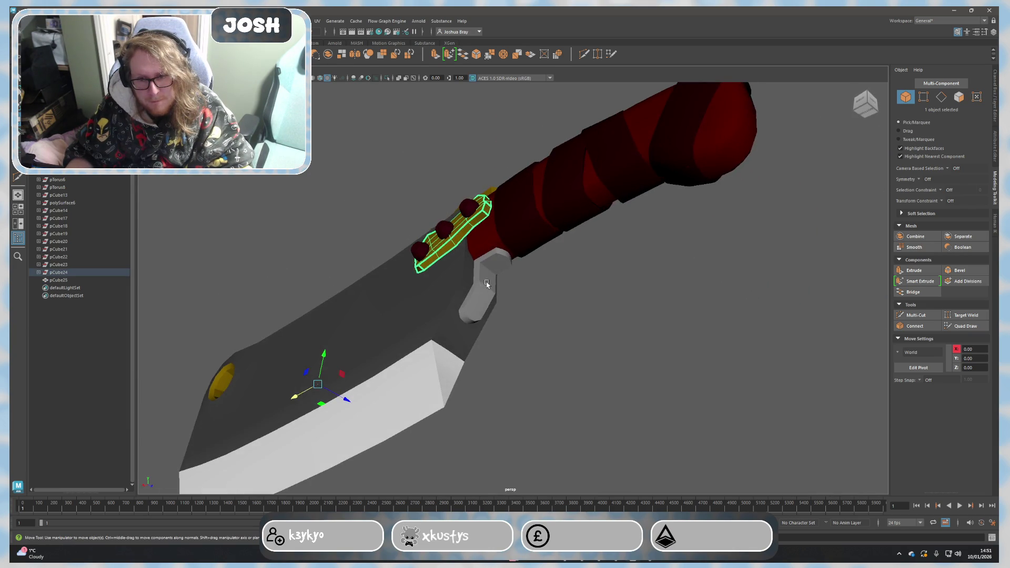
pyautogui.click(487, 284)
pyautogui.press('f')
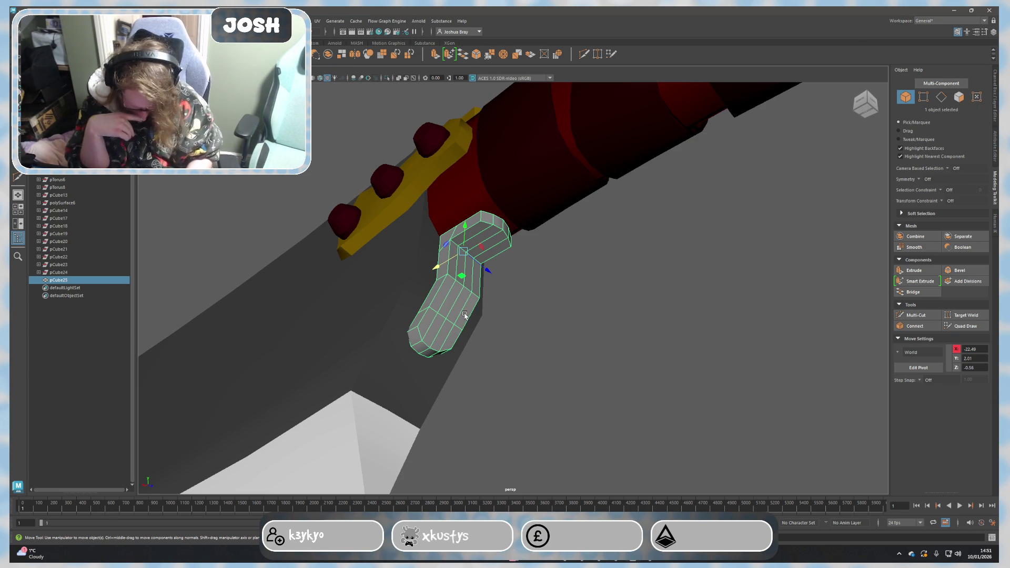
# Step: Select one red rivet on the top yellow plate and drag it down below the plate
pyautogui.moveTo(255, 277)
pyautogui.keyDown('alt'); pyautogui.mouseDown()
pyautogui.moveTo(546, 286)
pyautogui.moveTo(568, 314)
pyautogui.mouseUp(); pyautogui.keyUp('alt')
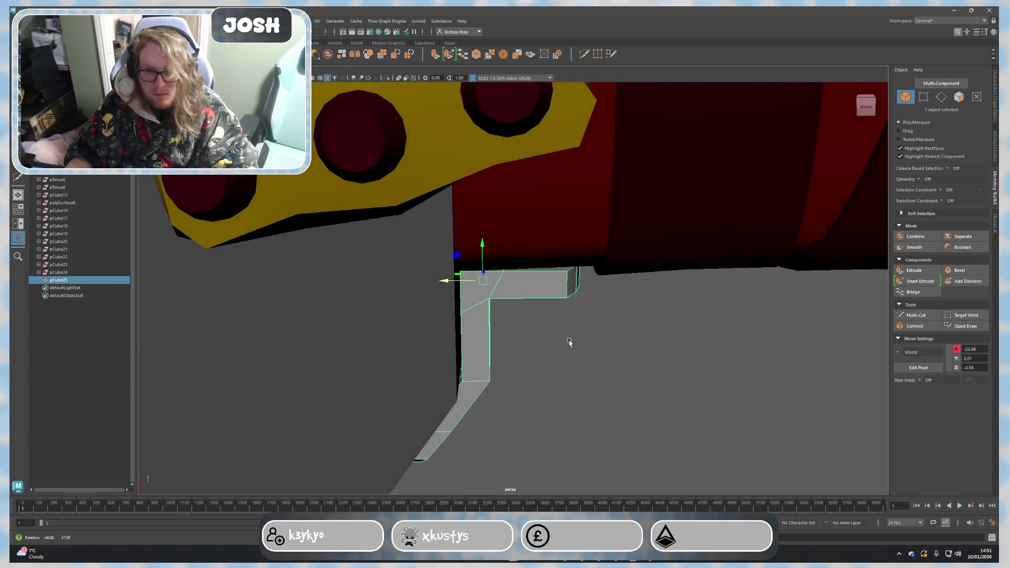
pyautogui.moveTo(563, 310)
pyautogui.keyDown('alt'); pyautogui.mouseDown()
pyautogui.moveTo(567, 297)
pyautogui.moveTo(566, 318)
pyautogui.mouseUp(); pyautogui.keyUp('alt')
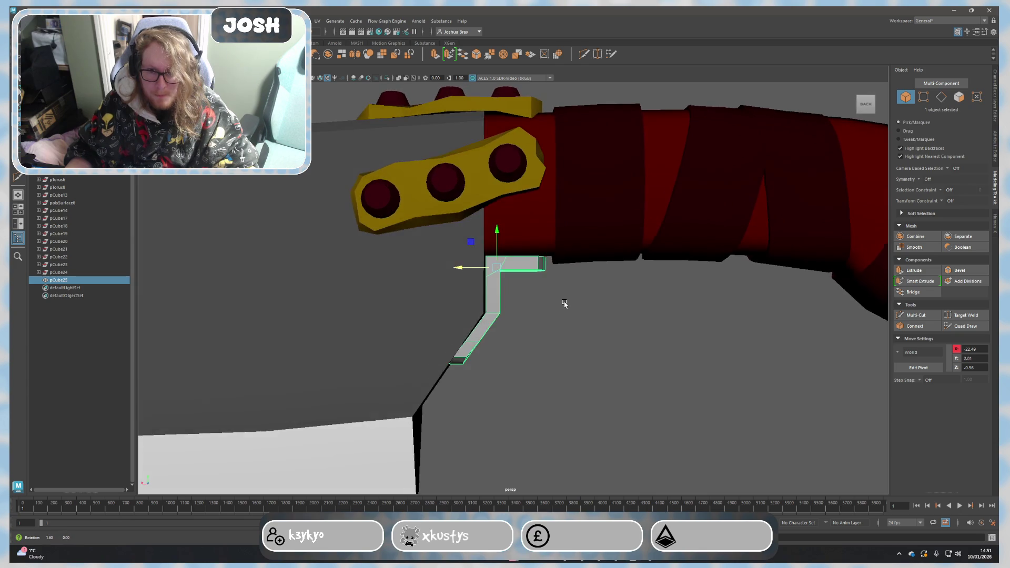
pyautogui.click(467, 138)
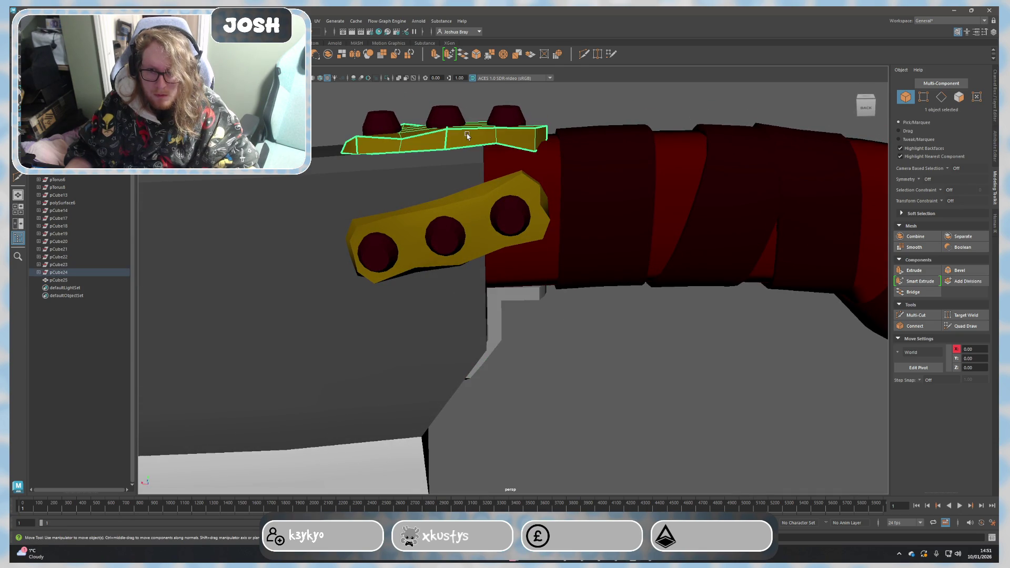
pyautogui.keyDown('shift'); pyautogui.click(503, 116); pyautogui.keyUp('shift')
pyautogui.click(589, 355)
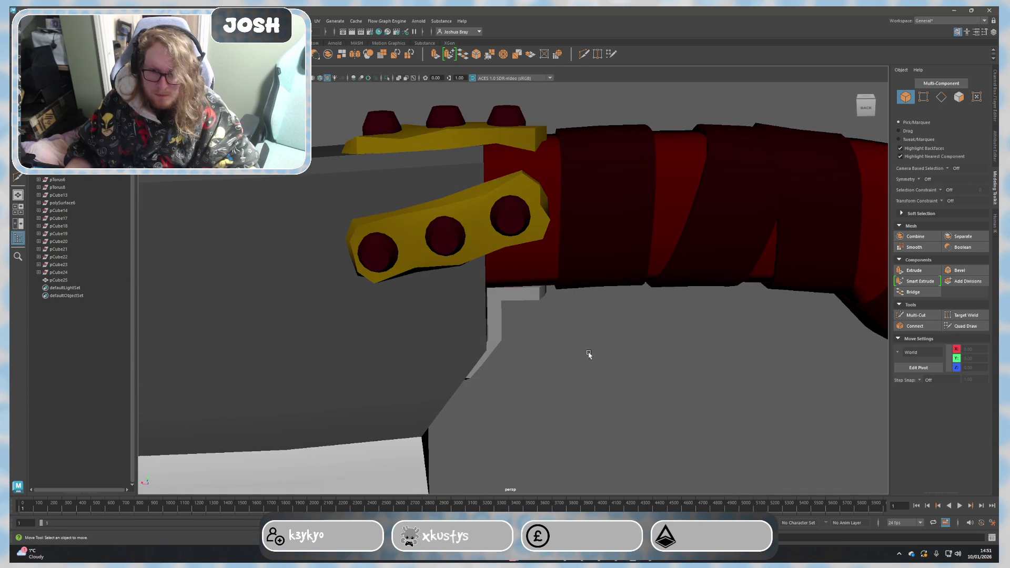
pyautogui.click(510, 115)
pyautogui.keyDown('alt'); pyautogui.moveTo(570, 314); pyautogui.dragTo(552, 289); pyautogui.keyUp('alt')
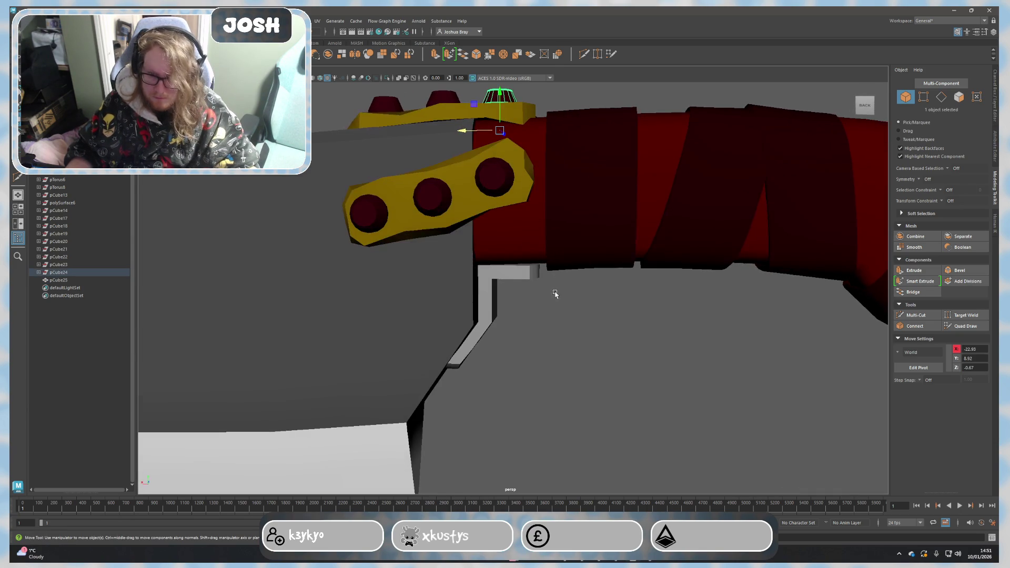
pyautogui.moveTo(555, 289)
pyautogui.mouseDown(button='middle')
pyautogui.moveTo(525, 252)
pyautogui.moveTo(539, 295)
pyautogui.mouseUp(button='middle')
# Step: Slide the rivet down onto the connector and rotate it to point downward
pyautogui.moveTo(526, 323); pyautogui.dragTo(528, 375, button='right')
pyautogui.click(528, 371)
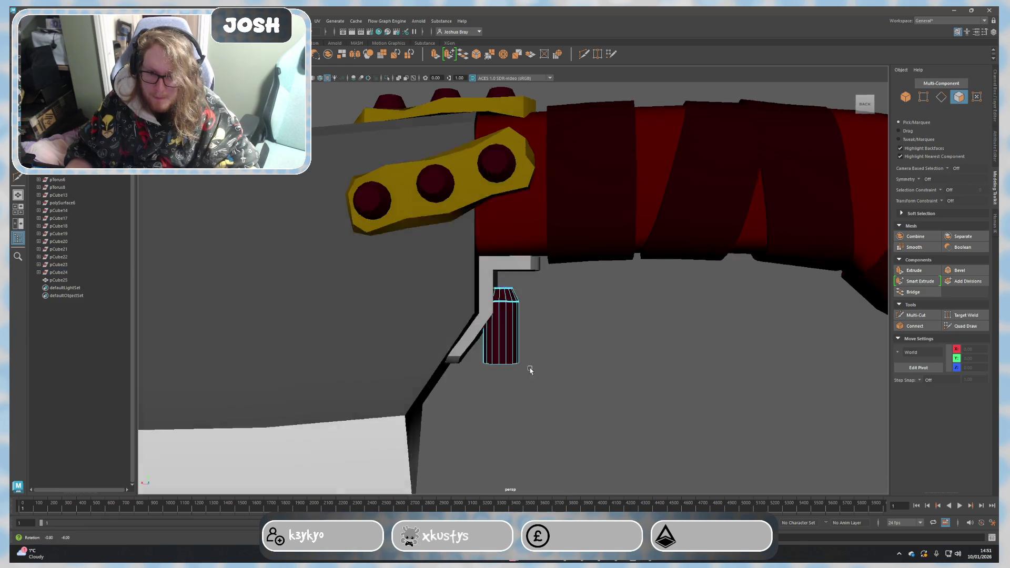
pyautogui.moveTo(528, 371)
pyautogui.keyDown('alt'); pyautogui.mouseDown()
pyautogui.moveTo(500, 284)
pyautogui.moveTo(524, 253)
pyautogui.moveTo(534, 279)
pyautogui.moveTo(523, 296)
pyautogui.mouseUp(); pyautogui.keyUp('alt')
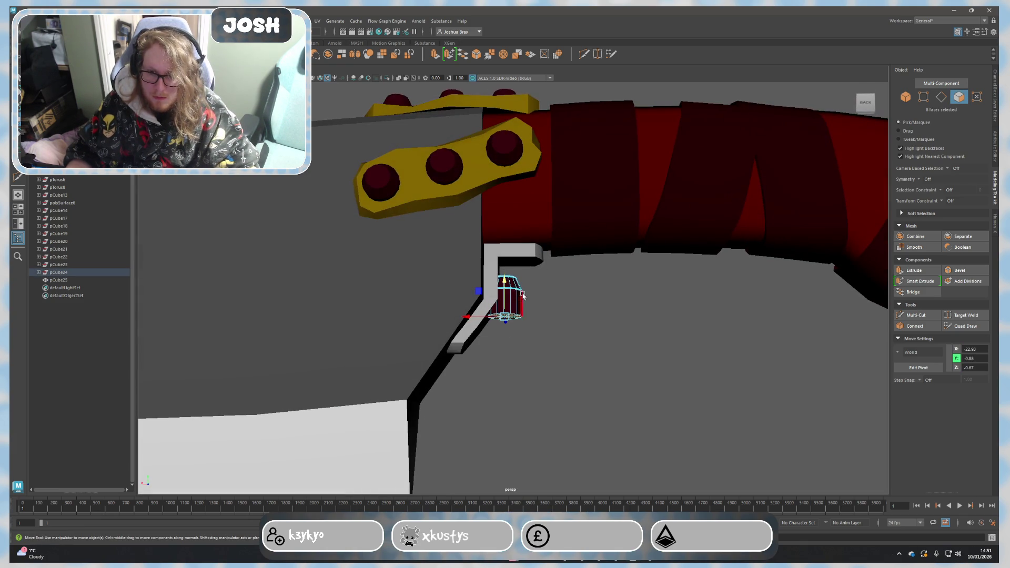
pyautogui.moveTo(506, 281); pyautogui.dragTo(531, 263, button='right')
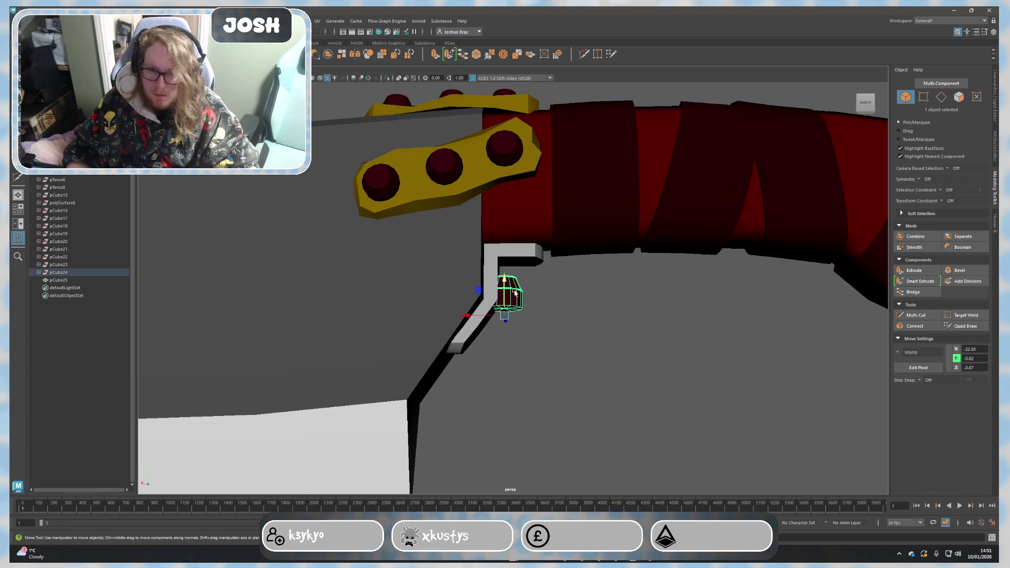
pyautogui.press('e')
pyautogui.moveTo(519, 290); pyautogui.dragTo(327, 306)
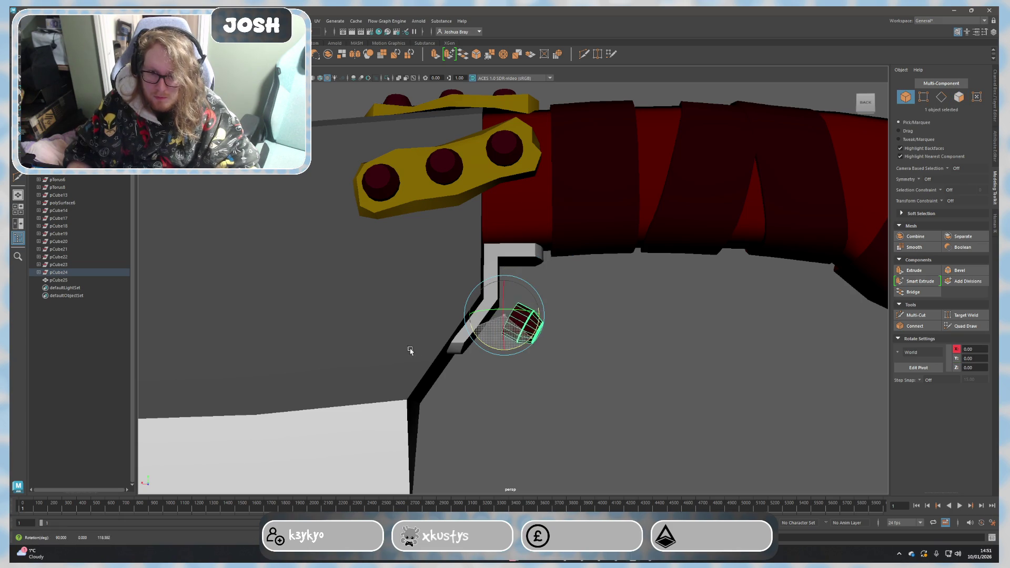
pyautogui.moveTo(258, 289); pyautogui.dragTo(500, 357)
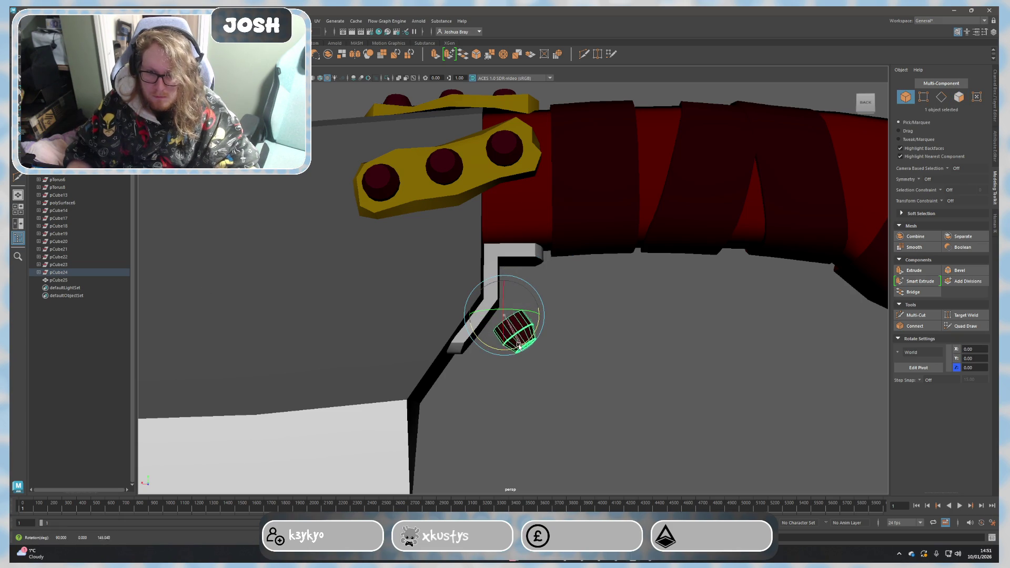
# Step: Move the rivet up and tuck it under the connector's top bend below the handle
pyautogui.press('w')
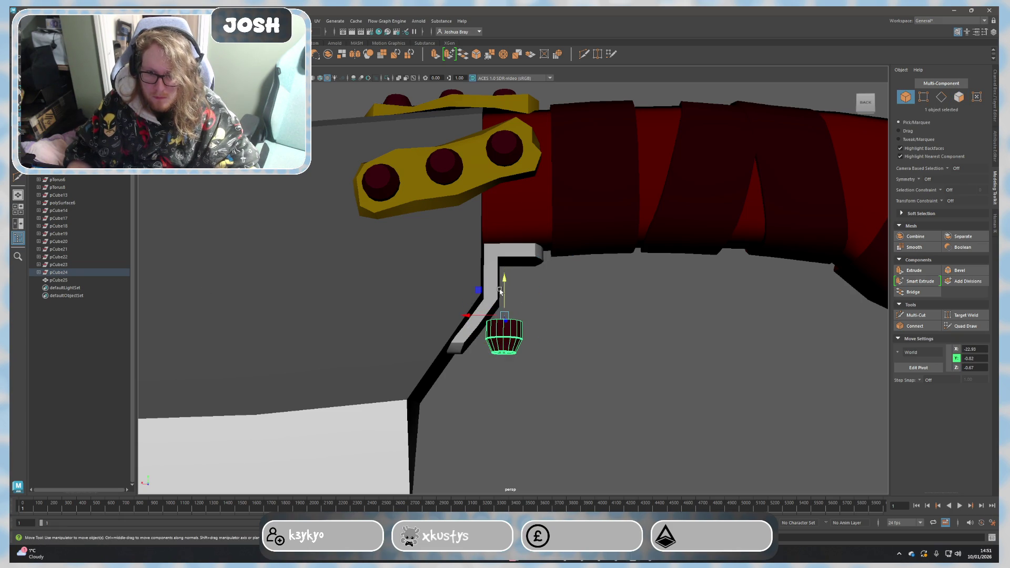
pyautogui.moveTo(504, 292); pyautogui.dragTo(523, 216)
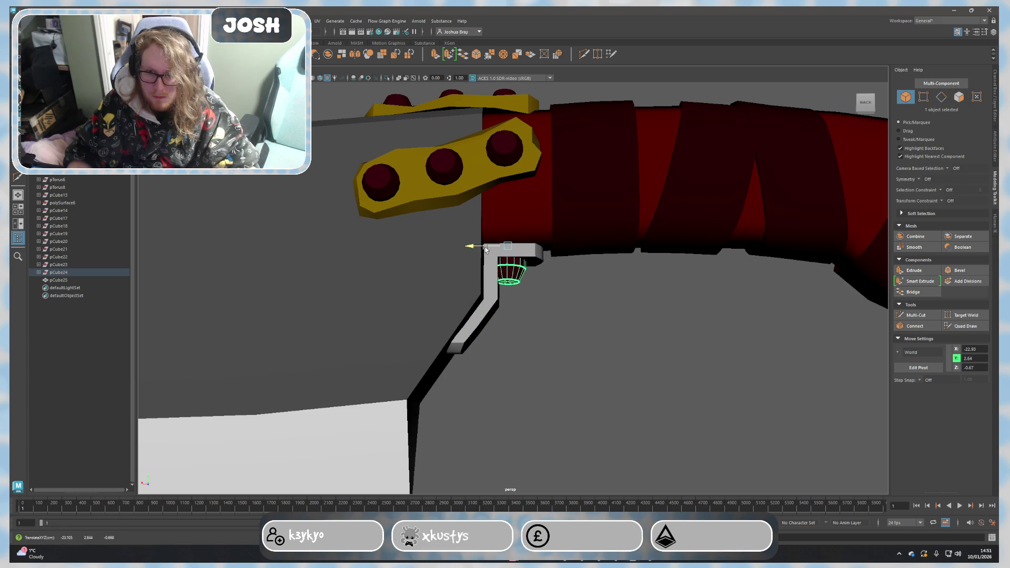
pyautogui.moveTo(486, 249); pyautogui.dragTo(493, 251)
pyautogui.click(547, 292)
pyautogui.keyDown('alt'); pyautogui.moveTo(579, 321); pyautogui.dragTo(635, 363); pyautogui.keyUp('alt')
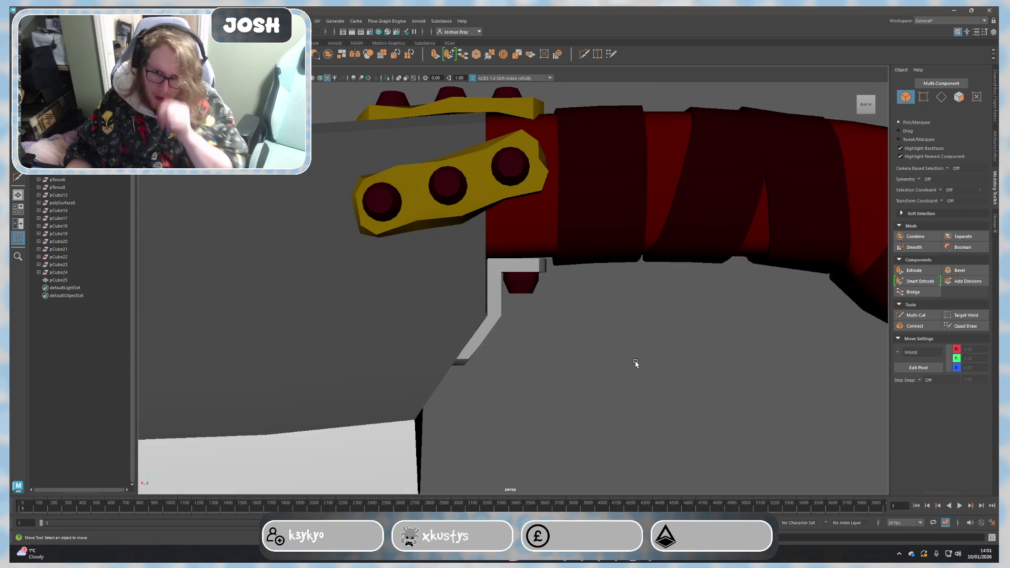
pyautogui.scroll(-6, 679, 343)
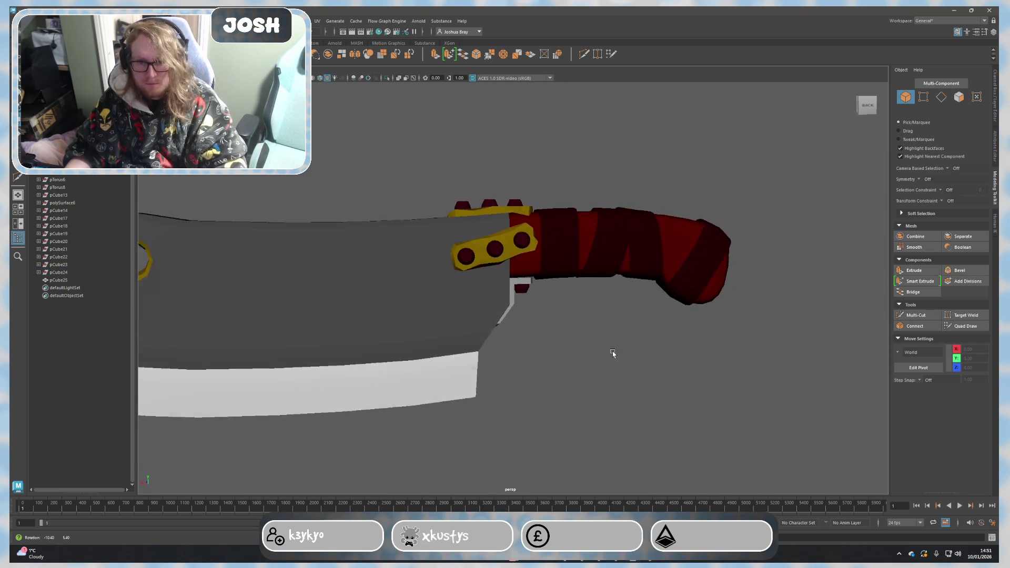
pyautogui.scroll(2, 628, 368)
pyautogui.scroll(3, 577, 360)
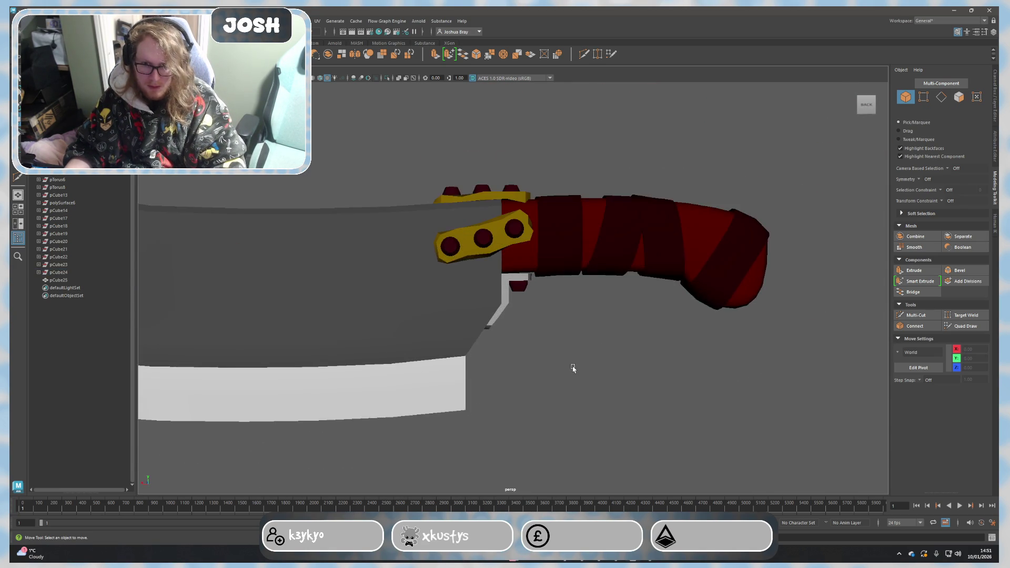
pyautogui.scroll(3, 571, 366)
# Step: Assign the existing yellow lambert material to the connector
pyautogui.click(505, 294)
pyautogui.moveTo(502, 295); pyautogui.dragTo(500, 510, button='right')
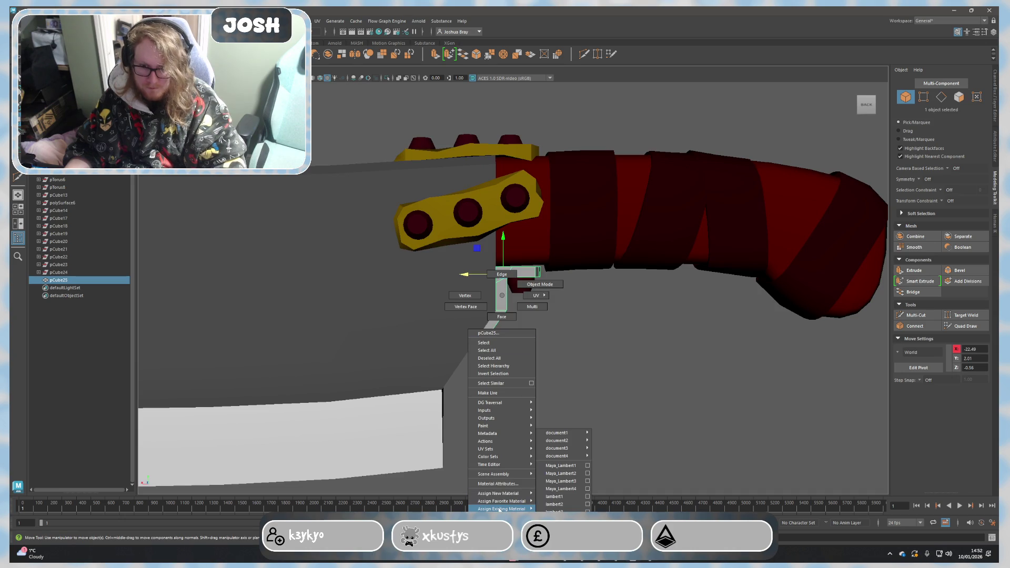
pyautogui.click(594, 434)
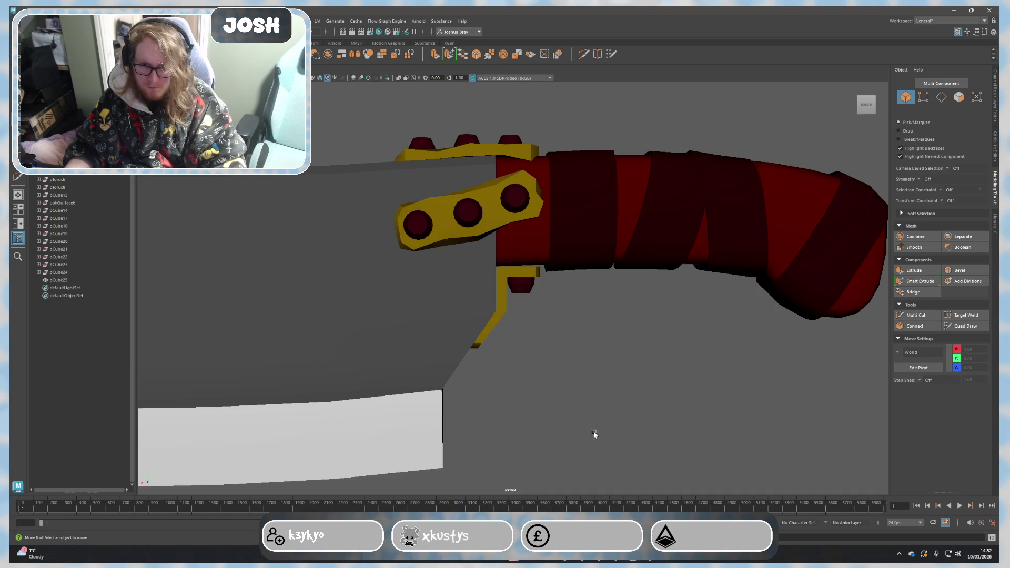
pyautogui.keyDown('alt'); pyautogui.moveTo(593, 434); pyautogui.dragTo(488, 288); pyautogui.keyUp('alt')
# Step: Turn a red rivet sideways and place it on the connector's lower angled section
pyautogui.click(488, 288)
pyautogui.scroll(2, 501, 316)
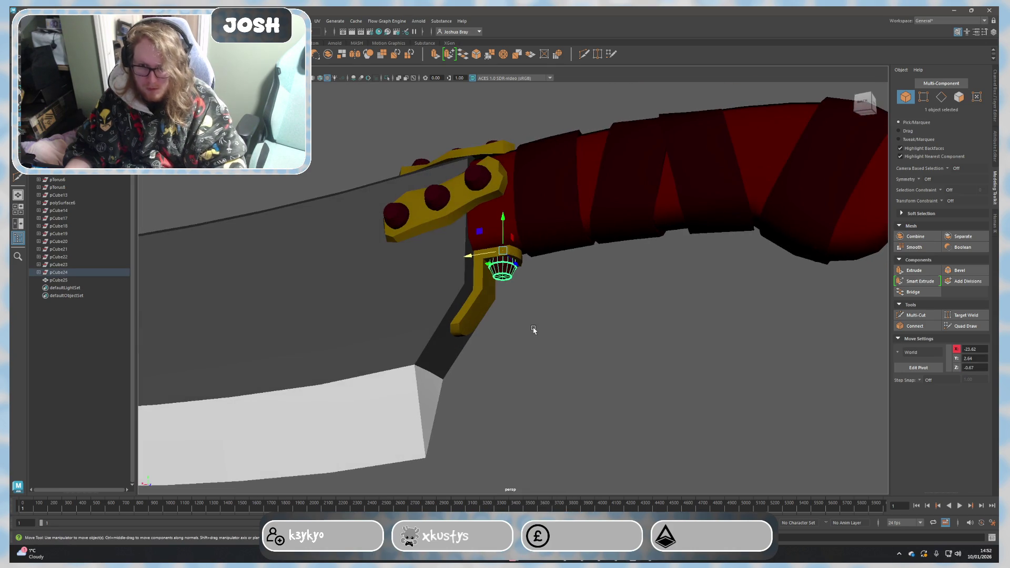
pyautogui.press('e')
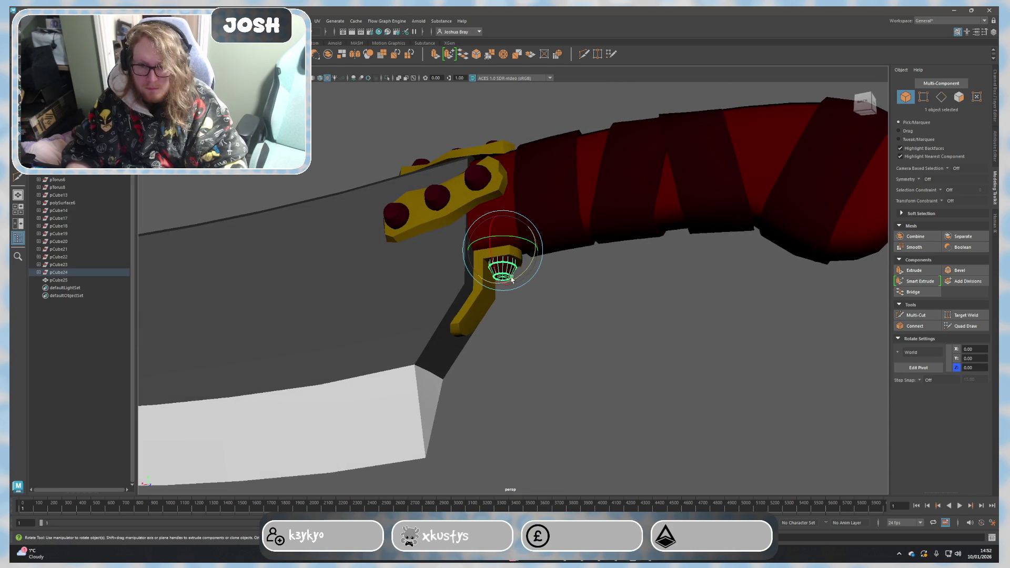
pyautogui.moveTo(514, 284); pyautogui.dragTo(535, 248)
pyautogui.press('w')
pyautogui.moveTo(506, 214); pyautogui.dragTo(502, 278)
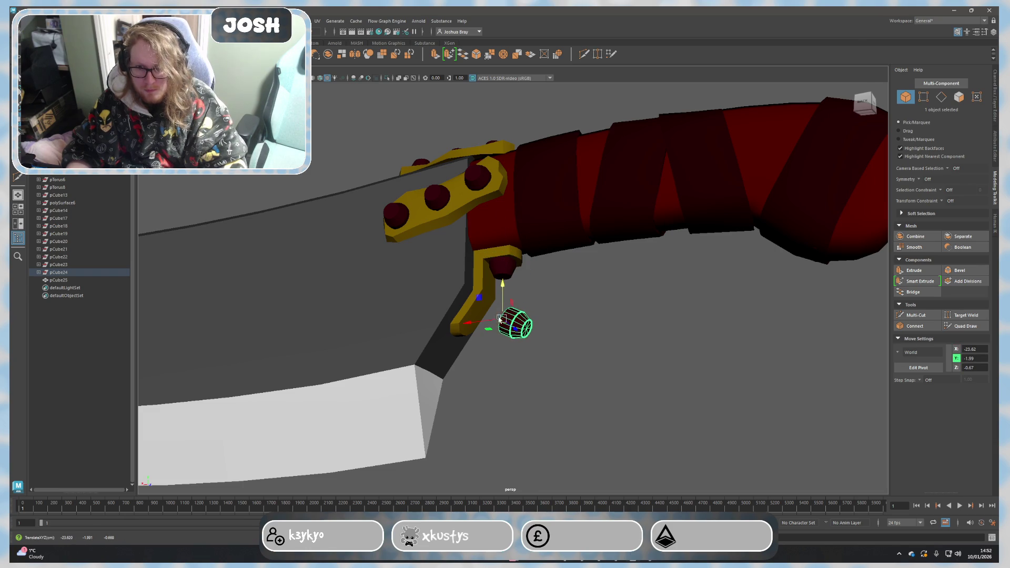
pyautogui.moveTo(487, 319)
pyautogui.mouseDown()
pyautogui.moveTo(447, 314)
pyautogui.moveTo(474, 277)
pyautogui.mouseUp()
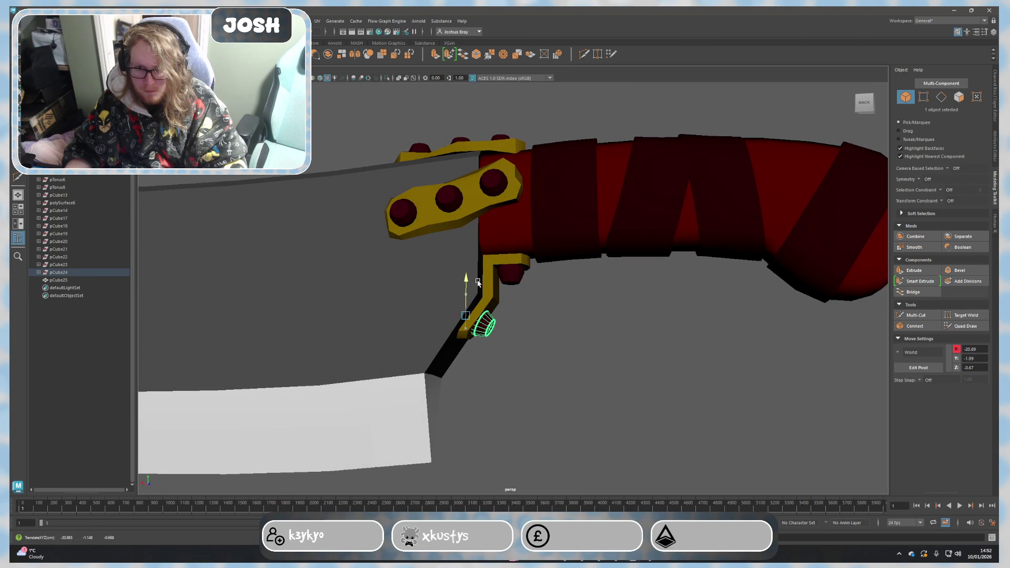
pyautogui.press('e')
pyautogui.press('w')
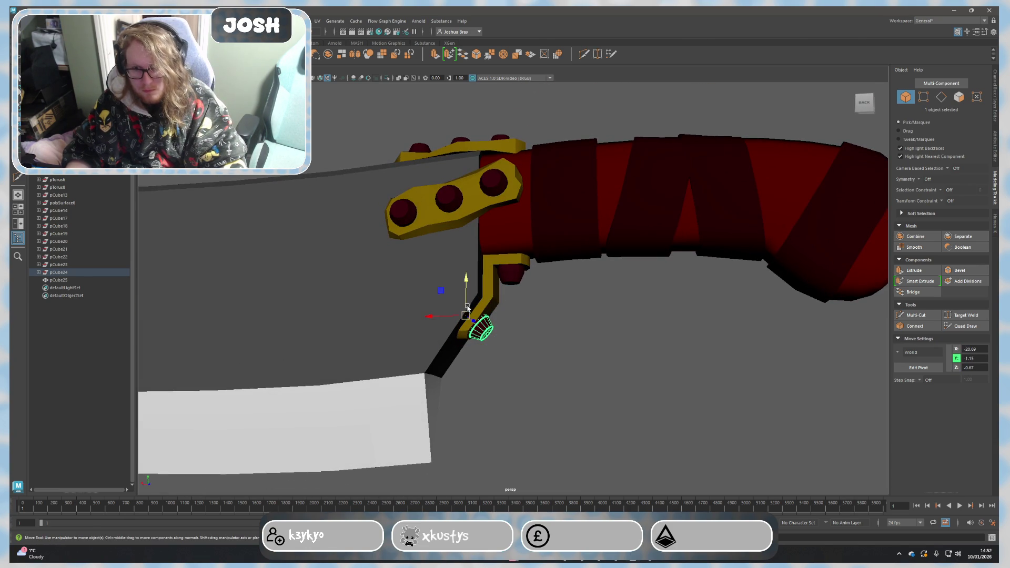
pyautogui.moveTo(445, 318); pyautogui.dragTo(450, 317)
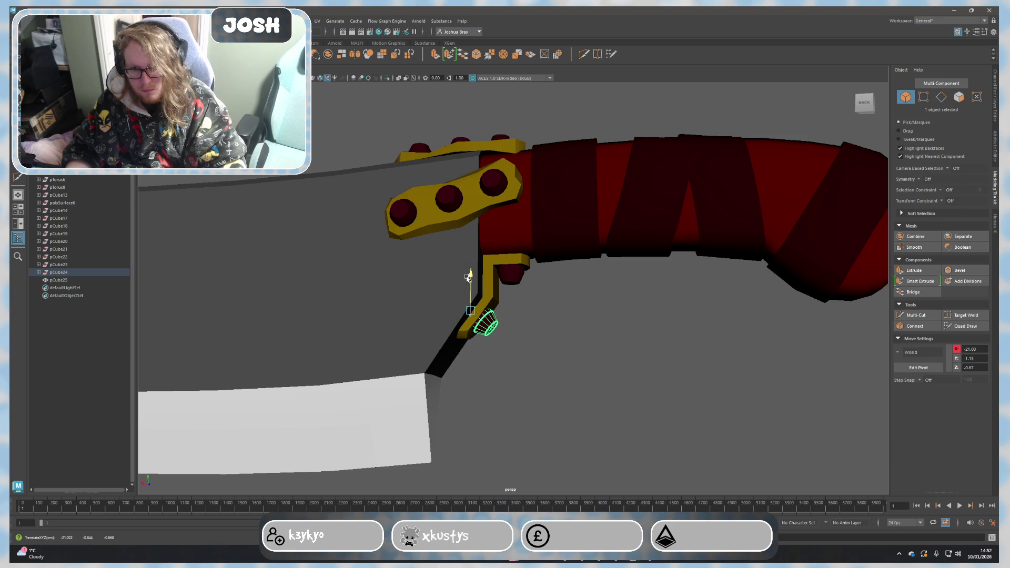
pyautogui.click(614, 367)
pyautogui.moveTo(613, 368)
pyautogui.keyDown('alt'); pyautogui.mouseDown()
pyautogui.moveTo(449, 378)
pyautogui.moveTo(595, 395)
pyautogui.mouseUp(); pyautogui.keyUp('alt')
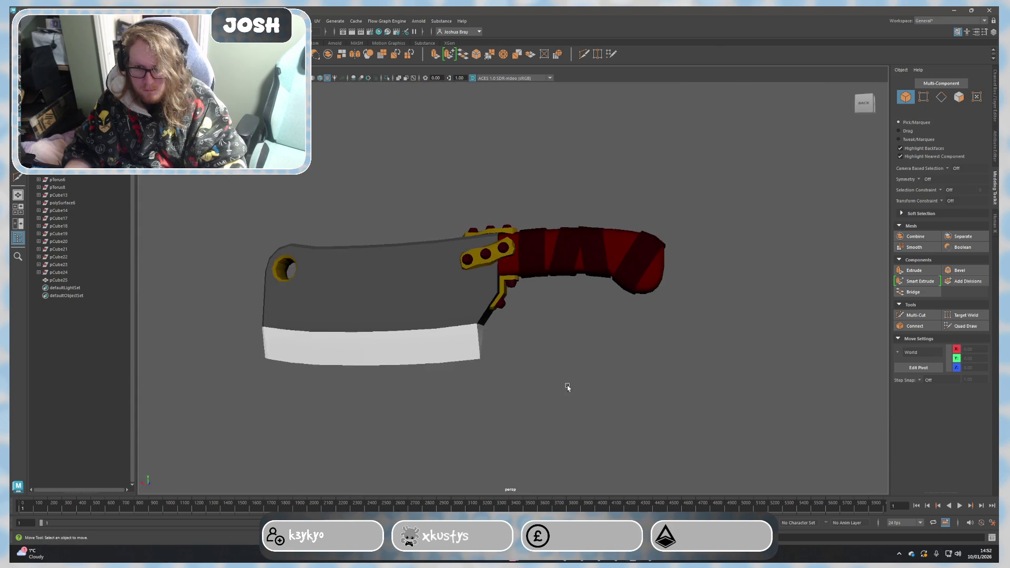
# Step: Select and frame the yellow connector pCube25, switch to Vertex mode, and pick a corner vertex
pyautogui.keyDown('alt'); pyautogui.moveTo(652, 385); pyautogui.dragTo(425, 380); pyautogui.keyUp('alt')
pyautogui.moveTo(490, 342); pyautogui.dragTo(510, 345, button='right')
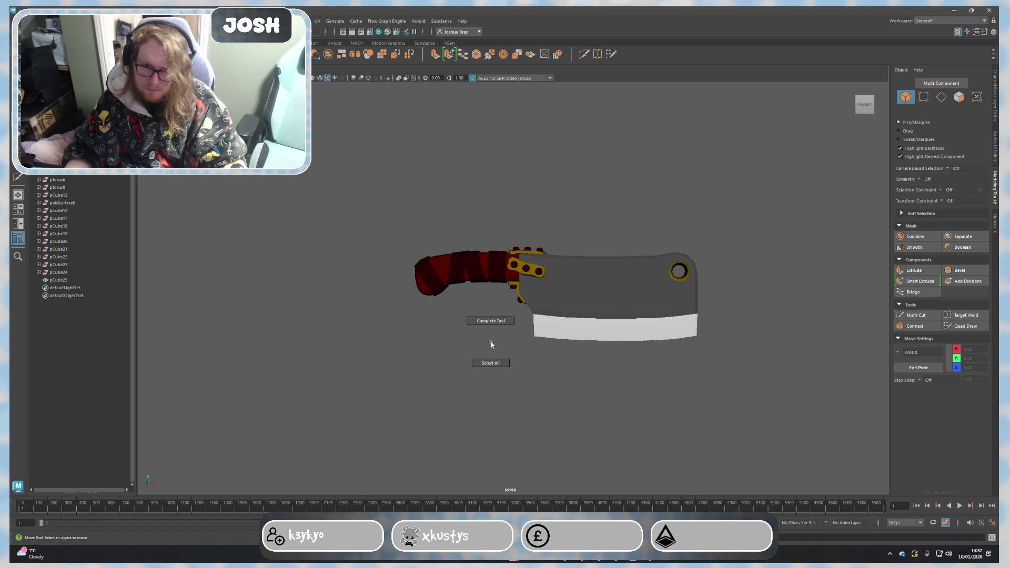
pyautogui.moveTo(690, 380)
pyautogui.keyDown('alt'); pyautogui.mouseDown()
pyautogui.moveTo(667, 388)
pyautogui.moveTo(869, 390)
pyautogui.mouseUp(); pyautogui.keyUp('alt')
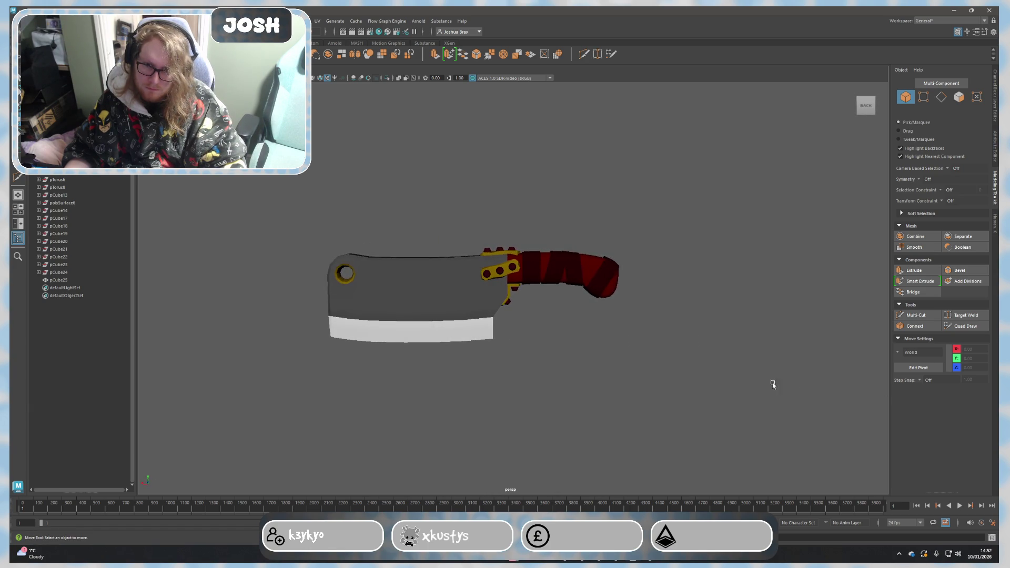
pyautogui.scroll(4, 538, 279)
pyautogui.moveTo(572, 348)
pyautogui.keyDown('alt'); pyautogui.mouseDown()
pyautogui.moveTo(530, 355)
pyautogui.moveTo(490, 316)
pyautogui.moveTo(462, 326)
pyautogui.mouseUp(); pyautogui.keyUp('alt')
pyautogui.click(485, 293)
pyautogui.press('f')
pyautogui.rightClick(474, 315)
pyautogui.click(436, 313)
pyautogui.click(474, 315)
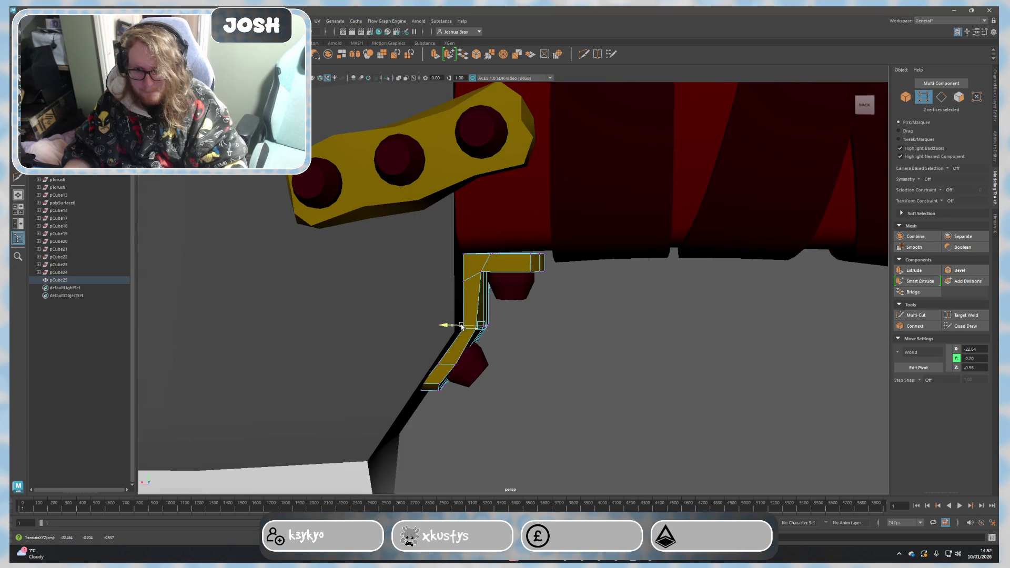
# Step: Raise the connector's top-end vertex and stretch the top arm over the upper rivet
pyautogui.moveTo(552, 349)
pyautogui.keyDown('alt'); pyautogui.mouseDown()
pyautogui.moveTo(449, 241)
pyautogui.moveTo(418, 240)
pyautogui.moveTo(431, 206)
pyautogui.mouseUp(); pyautogui.keyUp('alt')
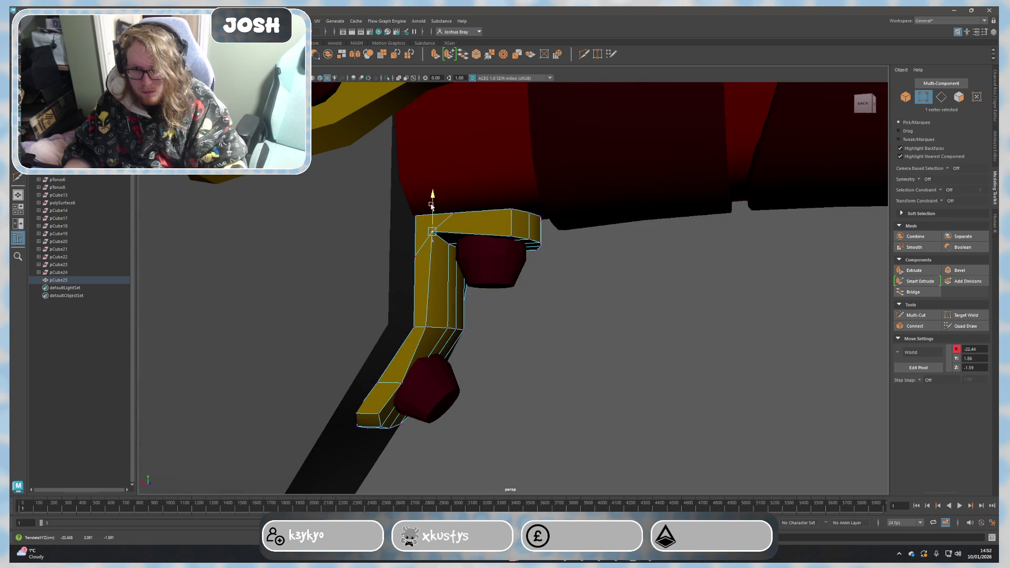
pyautogui.click(529, 238)
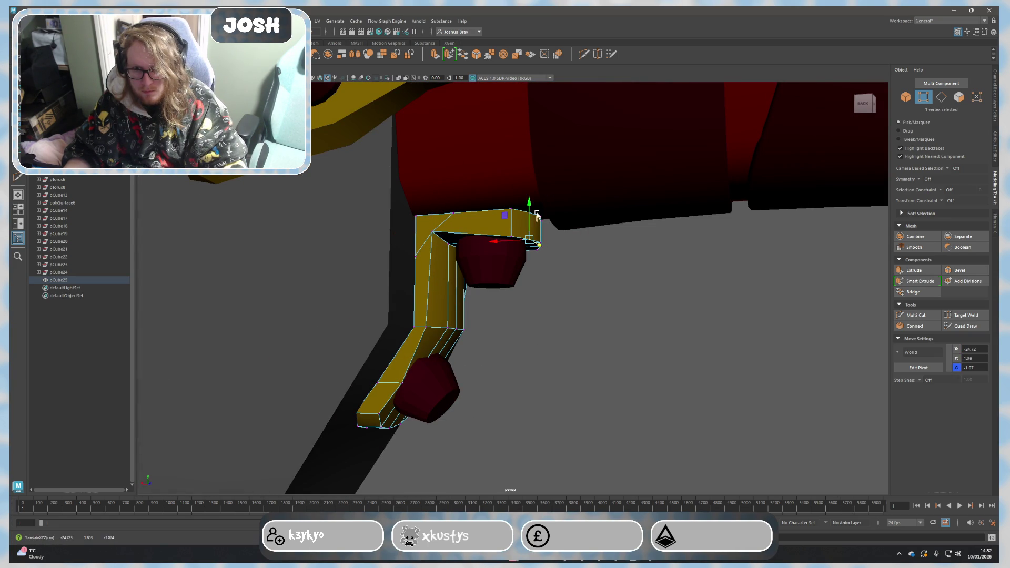
pyautogui.keyDown('alt'); pyautogui.moveTo(537, 224); pyautogui.dragTo(557, 264); pyautogui.keyUp('alt')
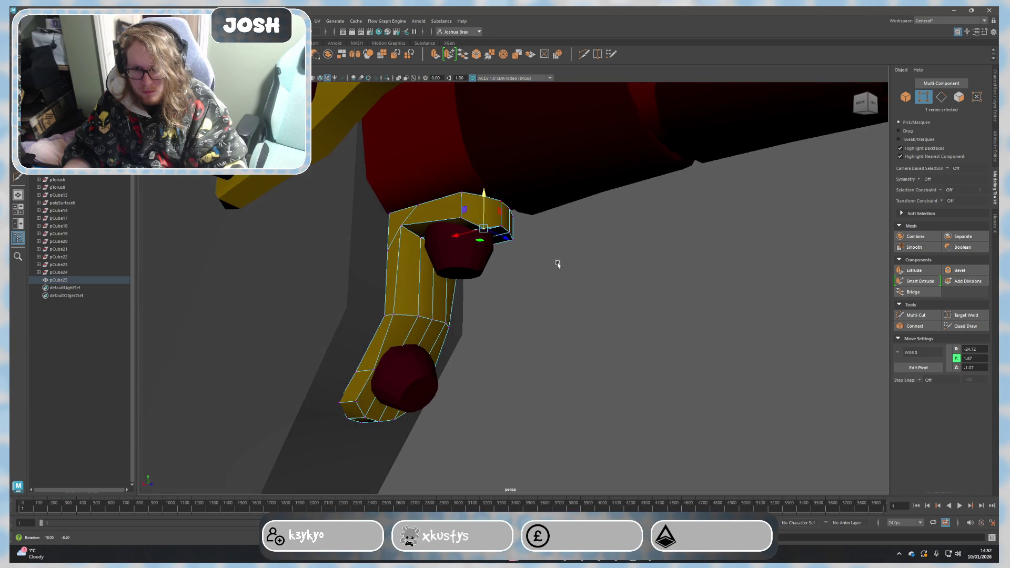
pyautogui.moveTo(513, 222)
pyautogui.mouseDown()
pyautogui.moveTo(470, 326)
pyautogui.moveTo(498, 327)
pyautogui.mouseUp()
pyautogui.moveTo(534, 396)
pyautogui.mouseDown()
pyautogui.moveTo(551, 391)
pyautogui.moveTo(497, 440)
pyautogui.mouseUp()
# Step: Reshape the connector's lower tip, raise the bend and top-arm vertices, then return to object mode
pyautogui.moveTo(405, 438)
pyautogui.mouseDown()
pyautogui.moveTo(409, 412)
pyautogui.moveTo(463, 438)
pyautogui.mouseUp()
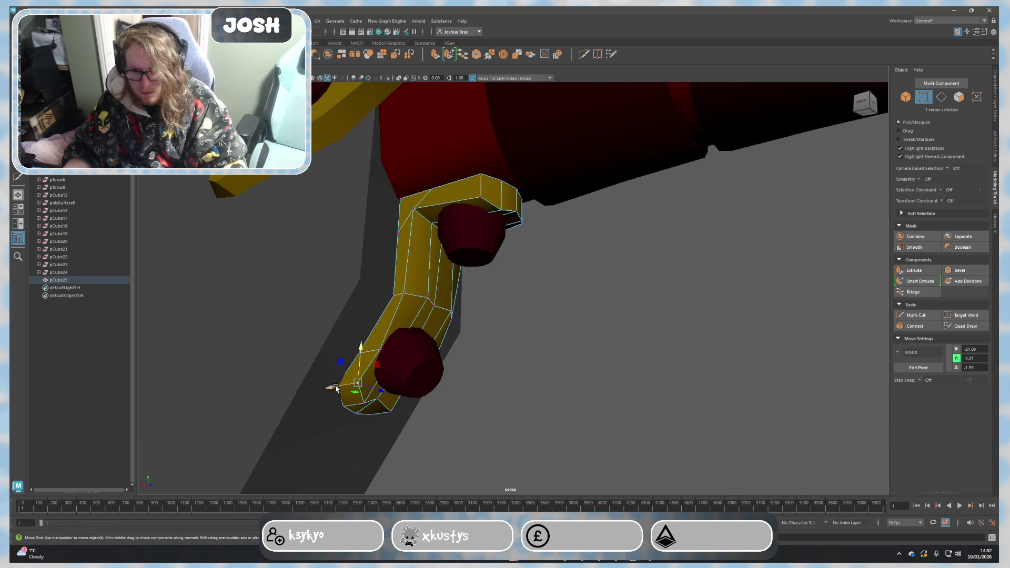
pyautogui.moveTo(337, 388); pyautogui.dragTo(346, 389)
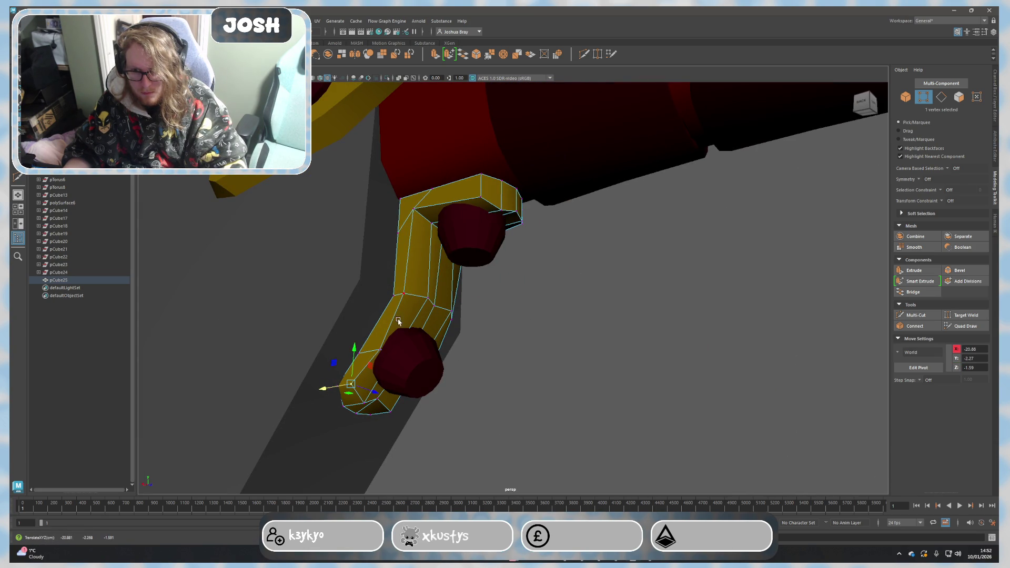
pyautogui.click(401, 293)
pyautogui.moveTo(401, 294)
pyautogui.keyDown('alt'); pyautogui.mouseDown()
pyautogui.moveTo(373, 338)
pyautogui.moveTo(424, 337)
pyautogui.moveTo(407, 327)
pyautogui.moveTo(421, 305)
pyautogui.moveTo(483, 283)
pyautogui.moveTo(424, 348)
pyautogui.mouseUp(); pyautogui.keyUp('alt')
pyautogui.moveTo(480, 229)
pyautogui.mouseDown()
pyautogui.moveTo(485, 221)
pyautogui.moveTo(444, 230)
pyautogui.moveTo(472, 216)
pyautogui.mouseUp()
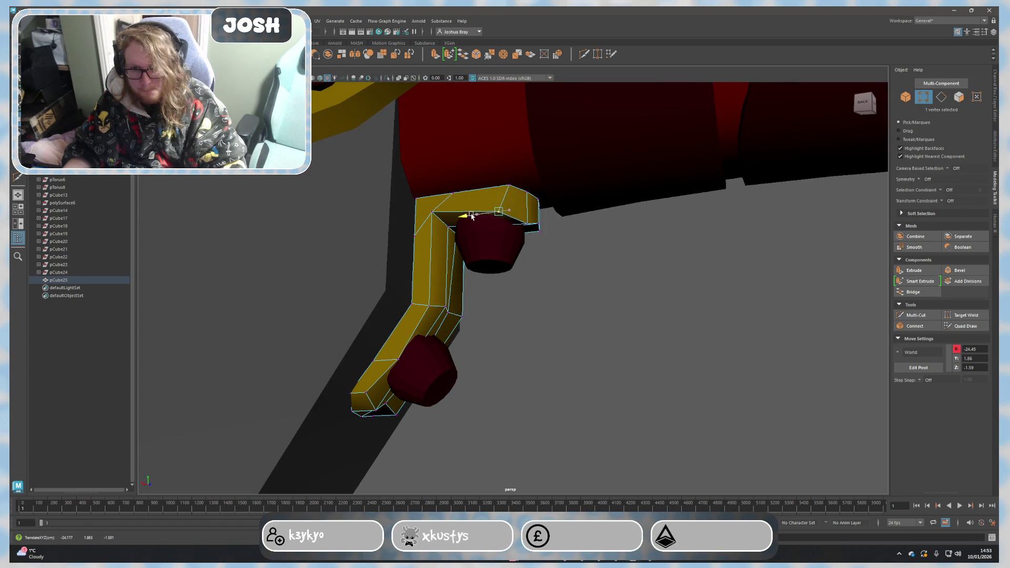
pyautogui.moveTo(496, 180); pyautogui.dragTo(497, 171)
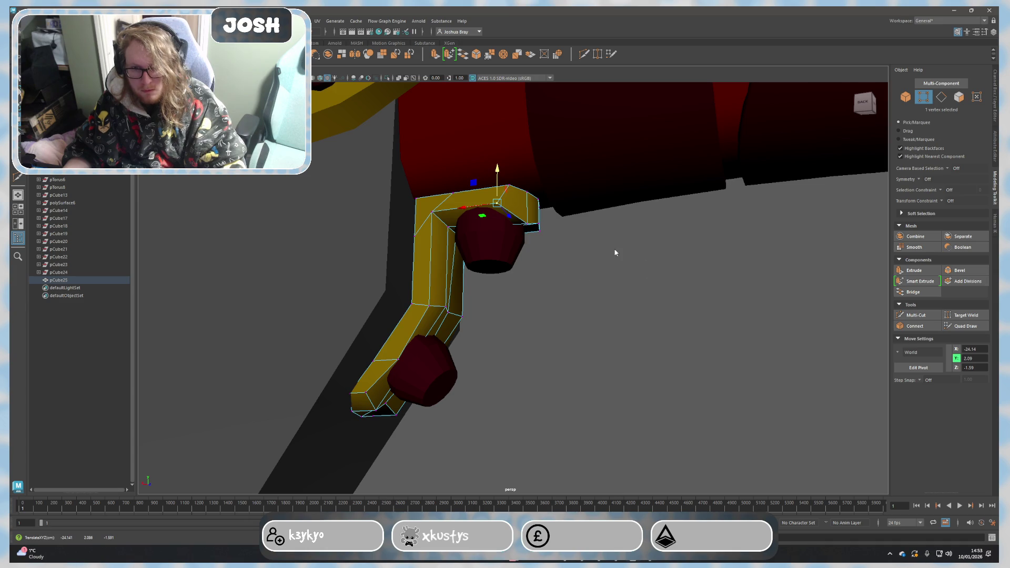
pyautogui.moveTo(583, 277)
pyautogui.keyDown('alt'); pyautogui.mouseDown()
pyautogui.moveTo(598, 315)
pyautogui.moveTo(527, 326)
pyautogui.moveTo(602, 398)
pyautogui.mouseUp(); pyautogui.keyUp('alt')
pyautogui.press('F8')
pyautogui.click(586, 323)
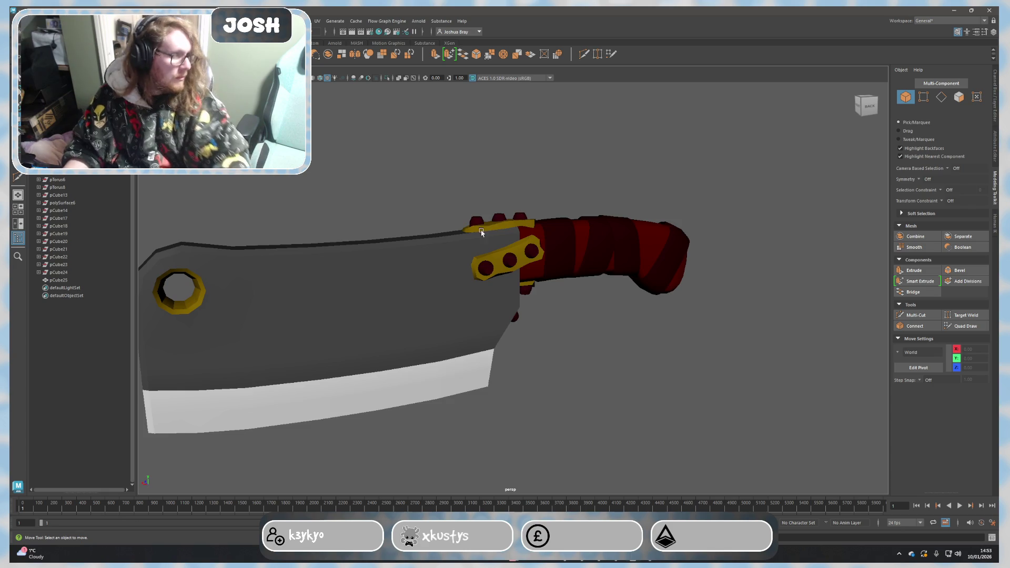
# Step: Select the yellow connector and pick its outline edges in edge mode
pyautogui.scroll(5, 505, 305)
pyautogui.keyDown('alt'); pyautogui.moveTo(500, 267); pyautogui.dragTo(554, 295); pyautogui.keyUp('alt')
pyautogui.click(467, 288)
pyautogui.click(467, 288)
pyautogui.keyDown('alt'); pyautogui.moveTo(468, 290); pyautogui.dragTo(501, 300); pyautogui.keyUp('alt')
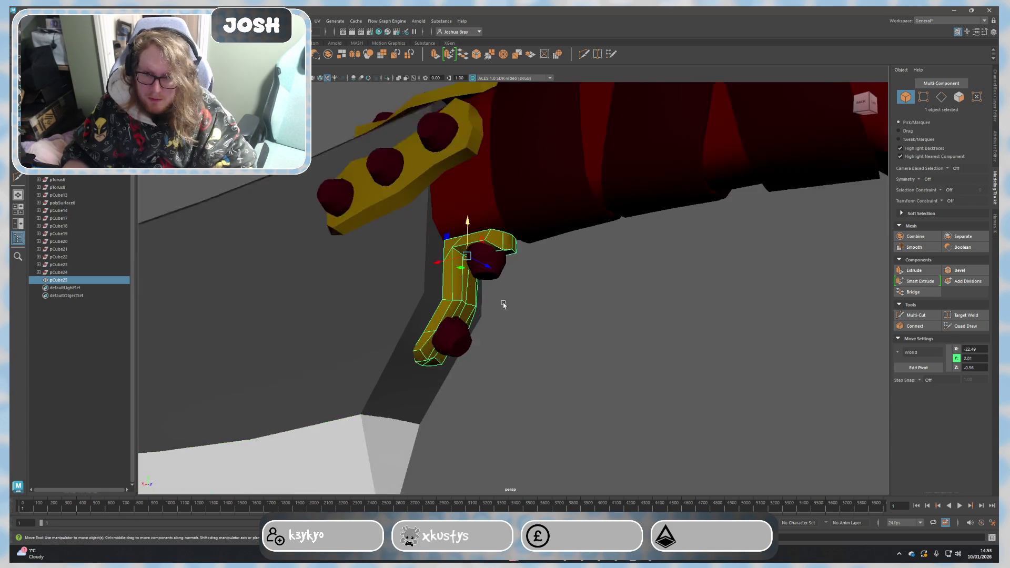
pyautogui.scroll(3, 500, 294)
pyautogui.moveTo(501, 289); pyautogui.dragTo(515, 180, button='right')
pyautogui.click(469, 205)
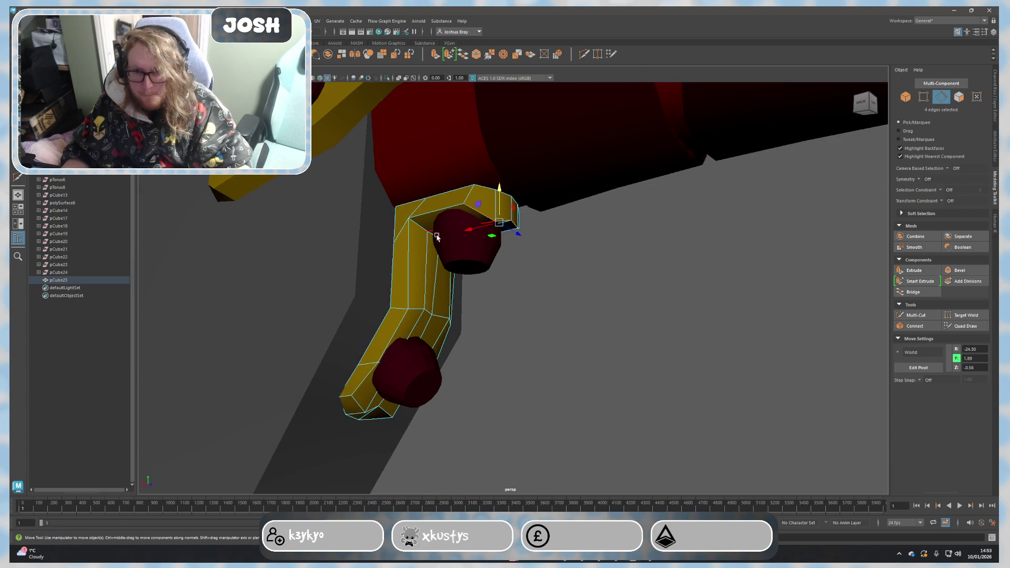
pyautogui.keyDown('shift'); pyautogui.click(434, 215); pyautogui.keyUp('shift')
pyautogui.keyDown('alt'); pyautogui.moveTo(435, 214); pyautogui.dragTo(356, 412); pyautogui.keyUp('alt')
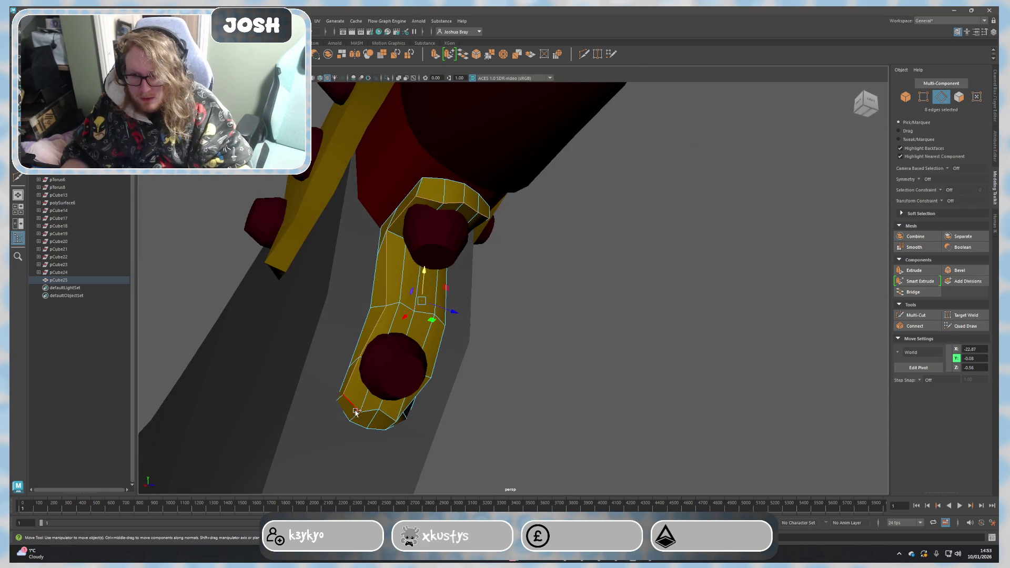
pyautogui.keyDown('alt'); pyautogui.moveTo(473, 416); pyautogui.dragTo(462, 427); pyautogui.keyUp('alt')
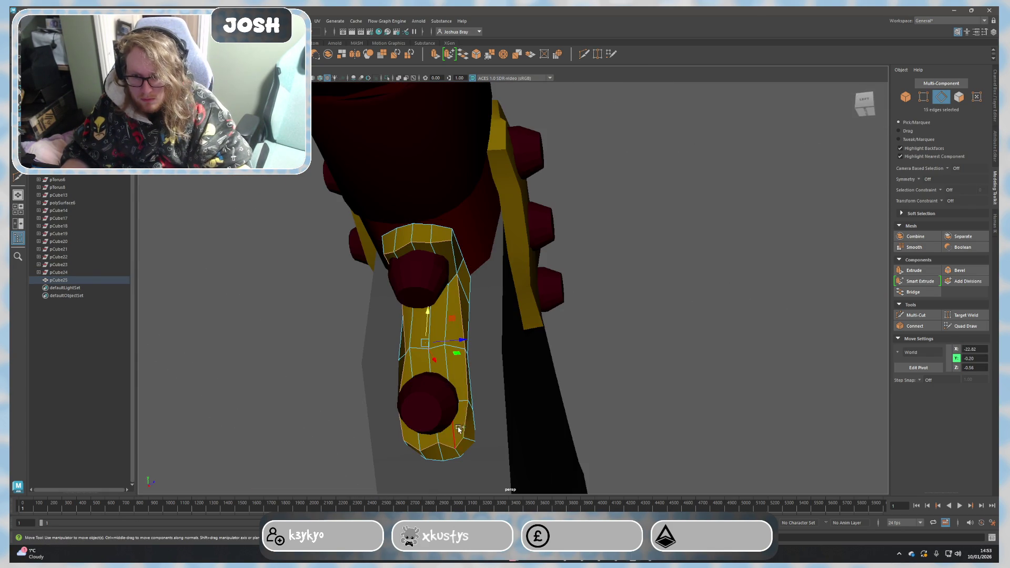
pyautogui.keyDown('alt'); pyautogui.moveTo(482, 312); pyautogui.dragTo(453, 284); pyautogui.keyUp('alt')
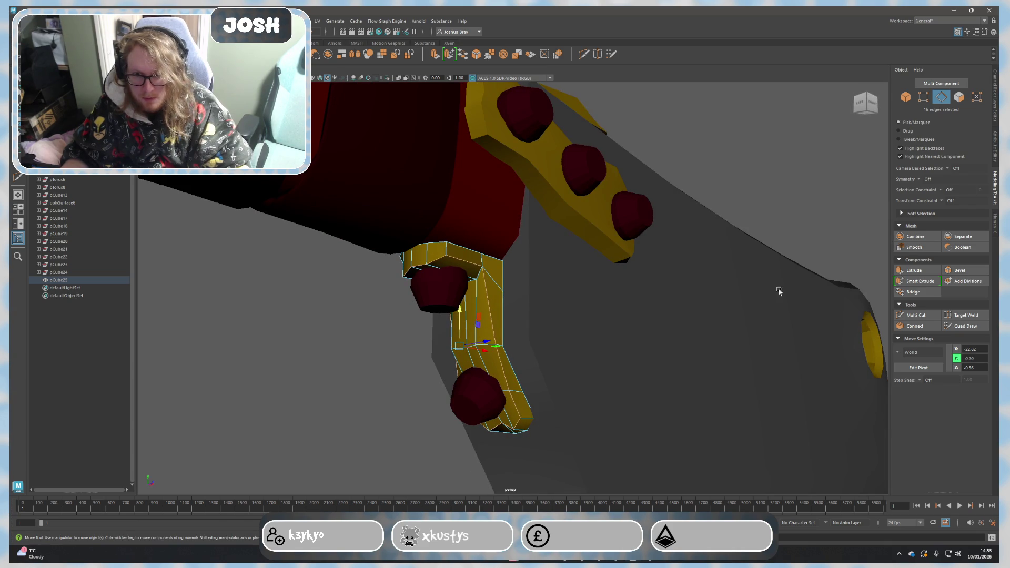
# Step: Crease the selected connector edges with the Crease Tool, then return to object mode and deselect
pyautogui.click(234, 21)
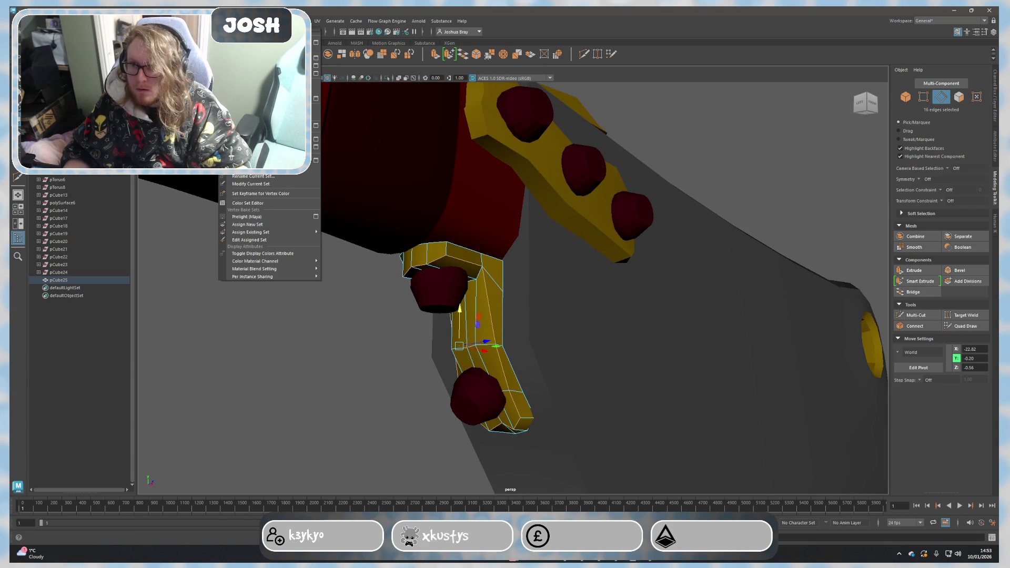
pyautogui.press('Escape')
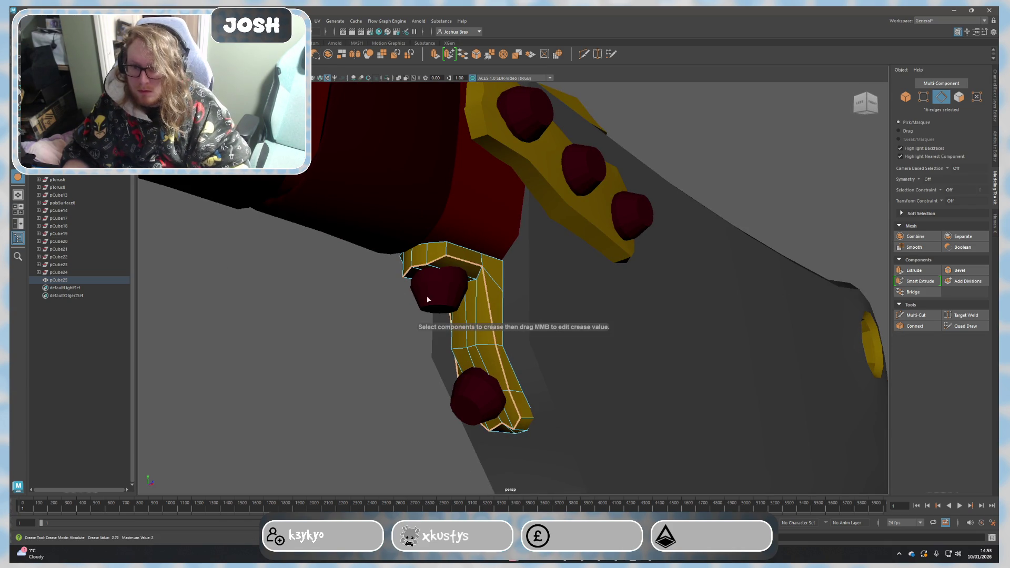
pyautogui.moveTo(452, 276)
pyautogui.keyDown('alt'); pyautogui.mouseDown()
pyautogui.moveTo(472, 276)
pyautogui.moveTo(462, 221)
pyautogui.moveTo(484, 235)
pyautogui.mouseUp(); pyautogui.keyUp('alt')
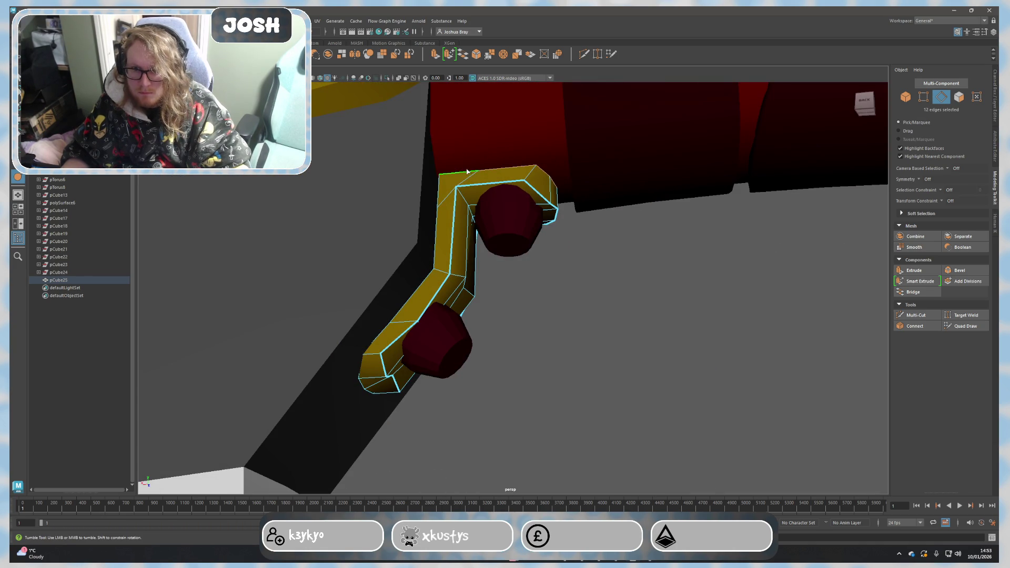
pyautogui.keyDown('alt'); pyautogui.moveTo(377, 343); pyautogui.dragTo(389, 315); pyautogui.keyUp('alt')
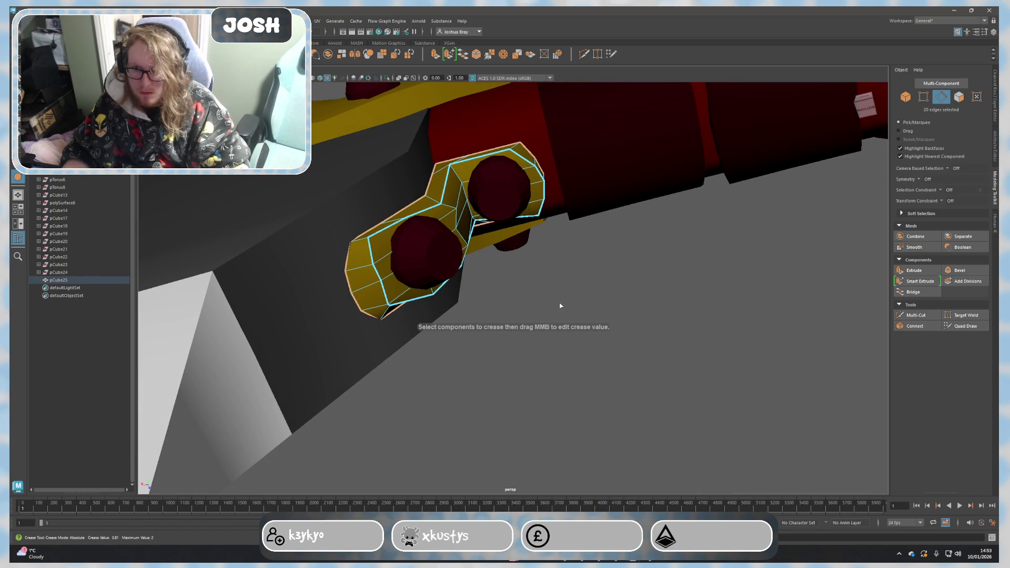
pyautogui.keyDown('alt'); pyautogui.moveTo(559, 305); pyautogui.dragTo(364, 254, button='right'); pyautogui.keyUp('alt')
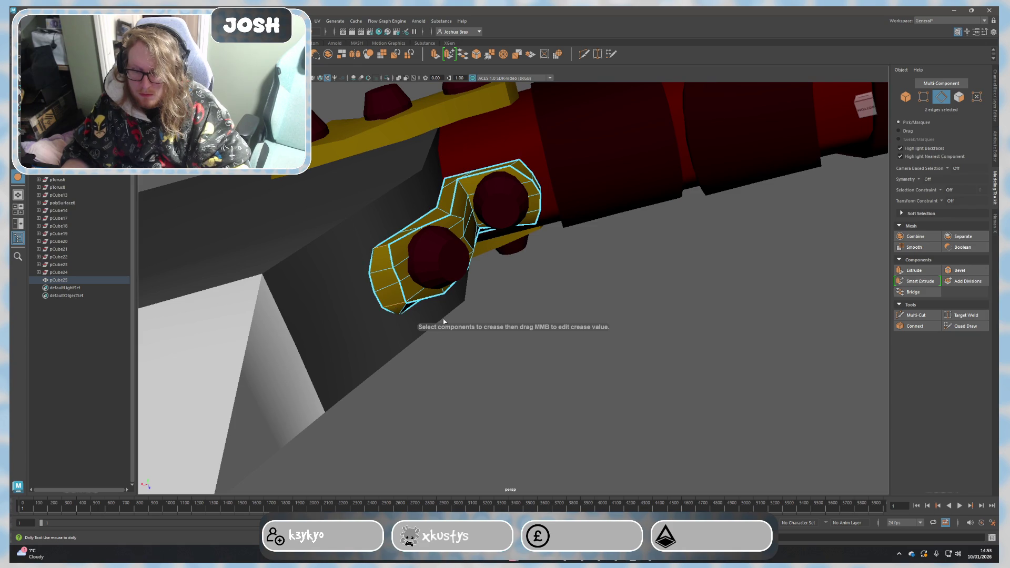
pyautogui.keyDown('alt'); pyautogui.moveTo(444, 321); pyautogui.dragTo(384, 325); pyautogui.keyUp('alt')
pyautogui.moveTo(469, 348)
pyautogui.keyDown('alt'); pyautogui.mouseDown()
pyautogui.moveTo(411, 368)
pyautogui.moveTo(445, 384)
pyautogui.mouseUp(); pyautogui.keyUp('alt')
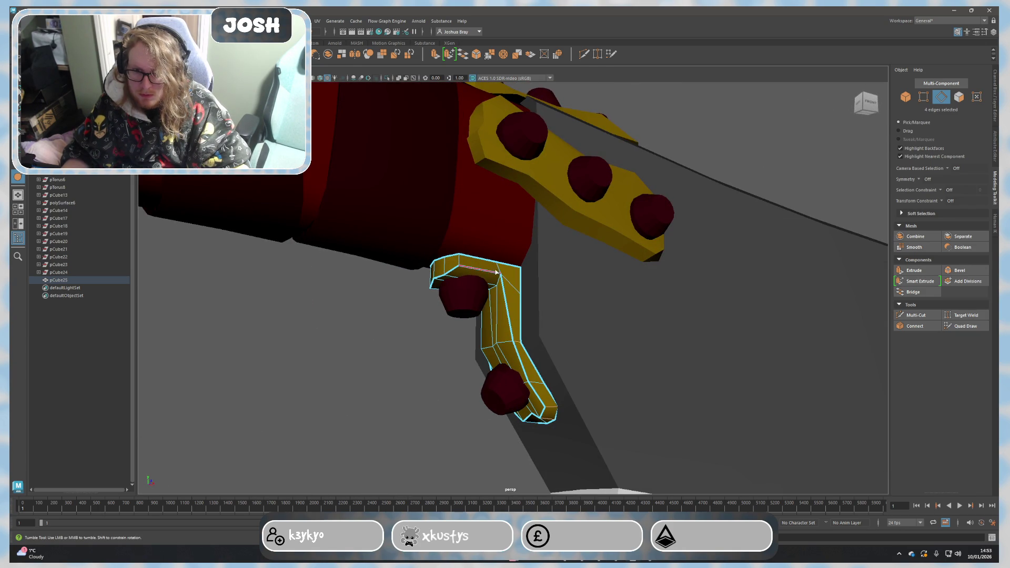
pyautogui.keyDown('alt'); pyautogui.moveTo(497, 296); pyautogui.dragTo(584, 312); pyautogui.keyUp('alt')
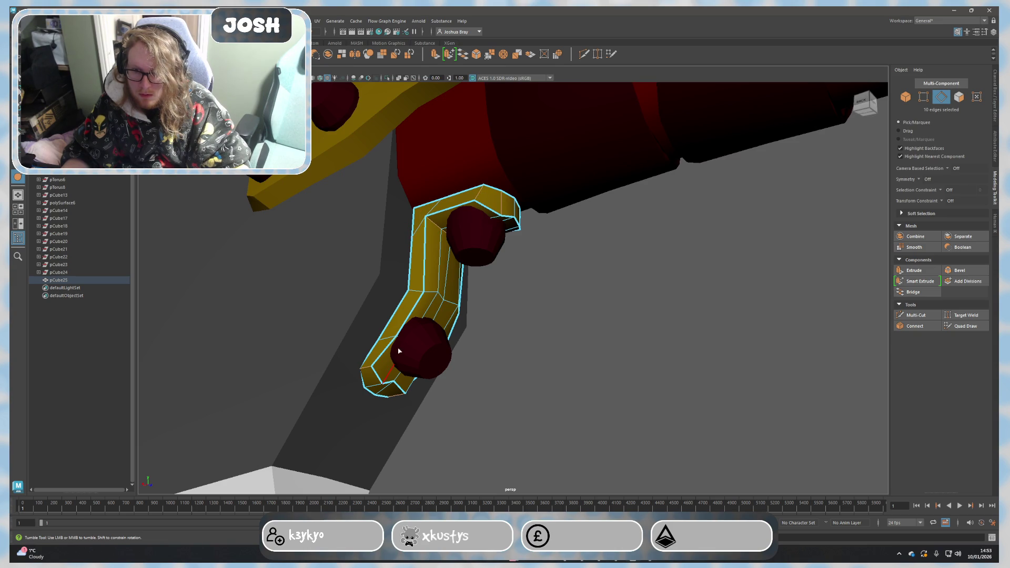
pyautogui.moveTo(398, 351)
pyautogui.keyDown('alt'); pyautogui.mouseDown()
pyautogui.moveTo(380, 353)
pyautogui.moveTo(409, 339)
pyautogui.moveTo(422, 347)
pyautogui.mouseUp(); pyautogui.keyUp('alt')
pyautogui.moveTo(495, 338)
pyautogui.keyDown('alt'); pyautogui.mouseDown()
pyautogui.moveTo(516, 239)
pyautogui.moveTo(425, 288)
pyautogui.mouseUp(); pyautogui.keyUp('alt')
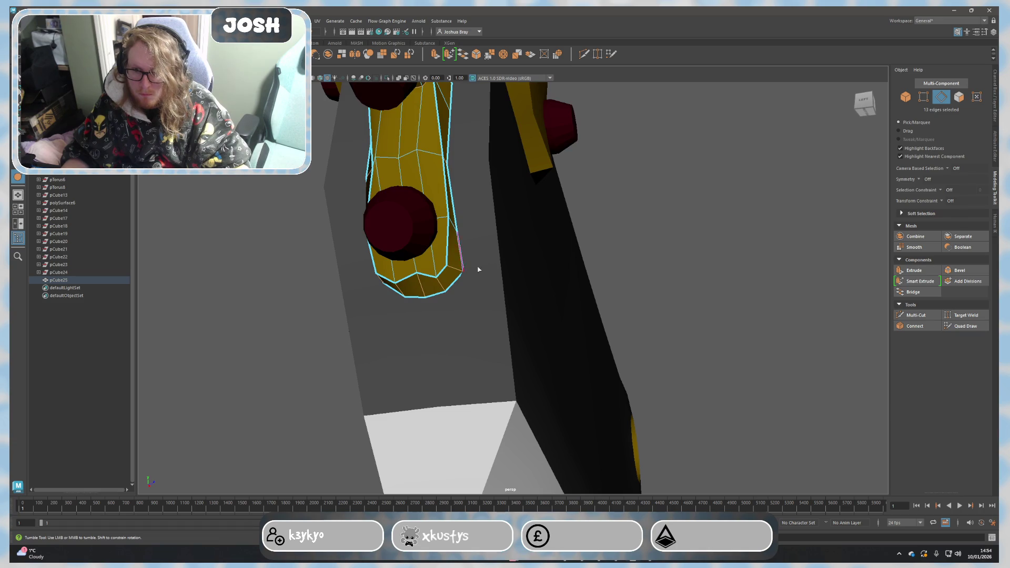
pyautogui.keyDown('shift'); pyautogui.moveTo(479, 269); pyautogui.dragTo(617, 264, button='right'); pyautogui.keyUp('shift')
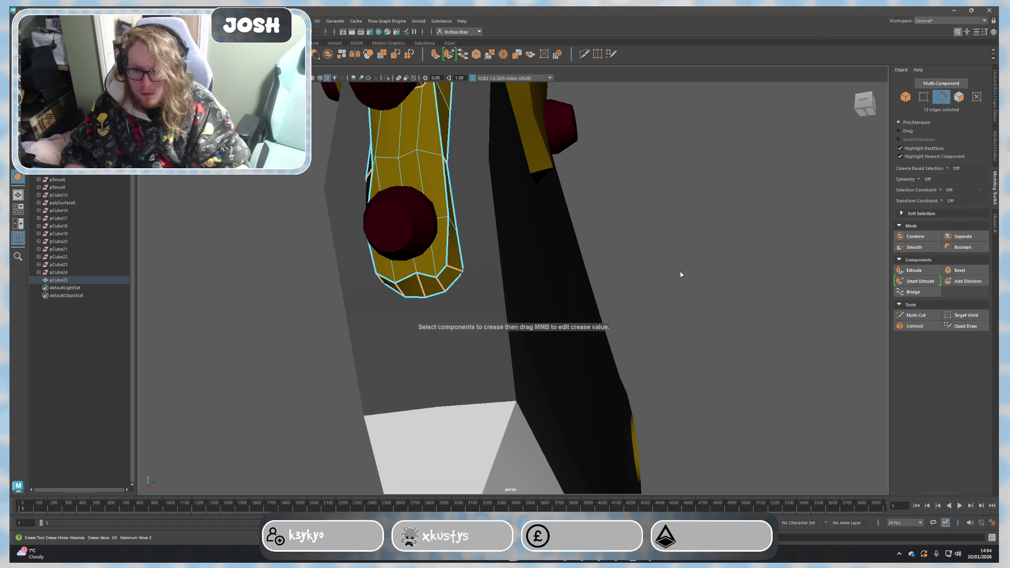
pyautogui.press('F8')
pyautogui.click(728, 259)
pyautogui.moveTo(729, 260)
pyautogui.keyDown('alt'); pyautogui.mouseDown()
pyautogui.moveTo(600, 293)
pyautogui.moveTo(516, 183)
pyautogui.mouseUp(); pyautogui.keyUp('alt')
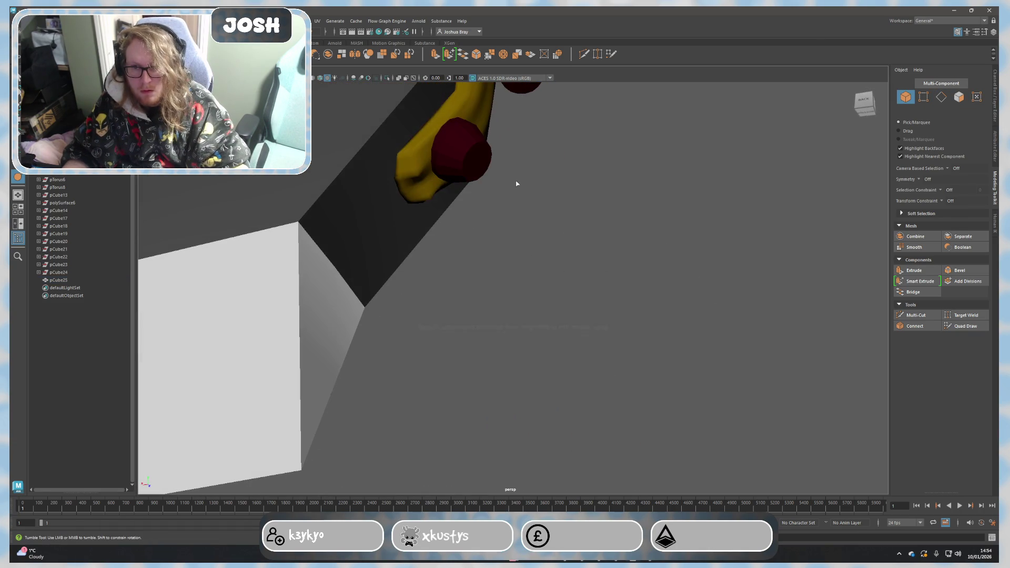
# Step: Crease an outline edge of the yellow connector with Shift+C, then return to object mode
pyautogui.click(416, 173)
pyautogui.keyDown('alt'); pyautogui.moveTo(602, 176); pyautogui.dragTo(524, 244, button='middle'); pyautogui.keyUp('alt')
pyautogui.rightClick(525, 244)
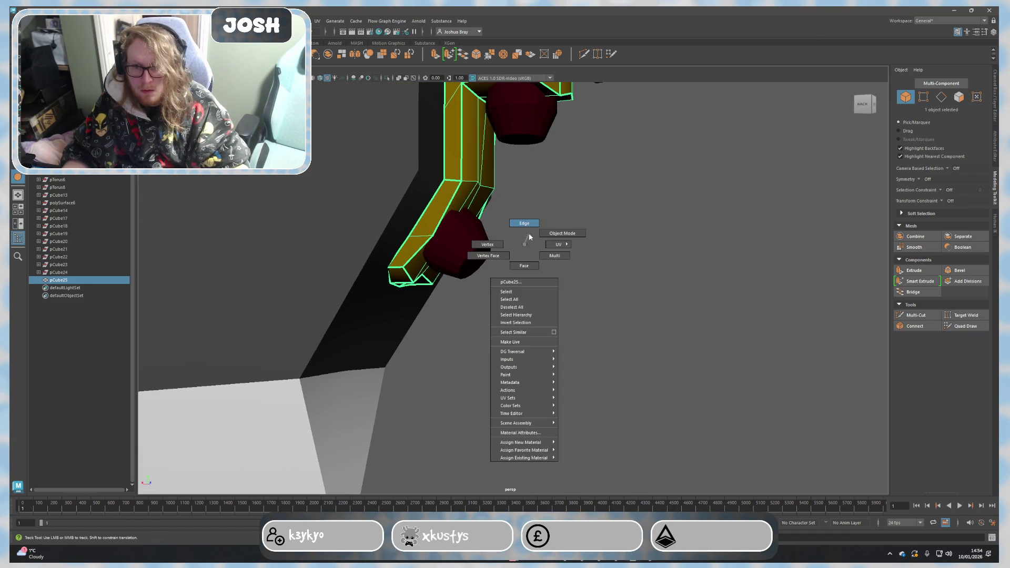
pyautogui.click(524, 223)
pyautogui.moveTo(524, 223)
pyautogui.keyDown('alt'); pyautogui.mouseDown()
pyautogui.moveTo(481, 221)
pyautogui.moveTo(409, 191)
pyautogui.mouseUp(); pyautogui.keyUp('alt')
pyautogui.click(407, 193)
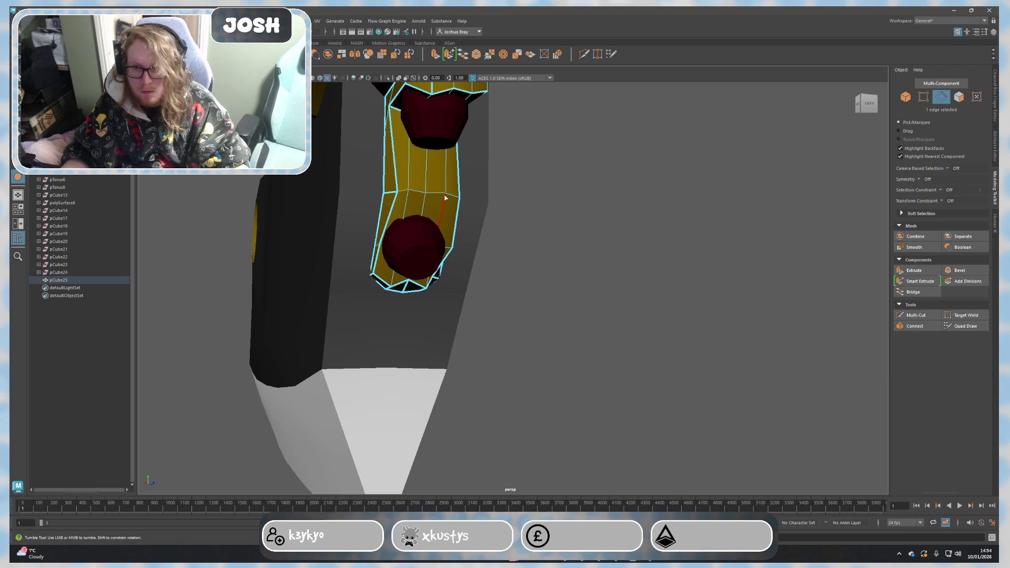
pyautogui.hotkey('shift', 'c')
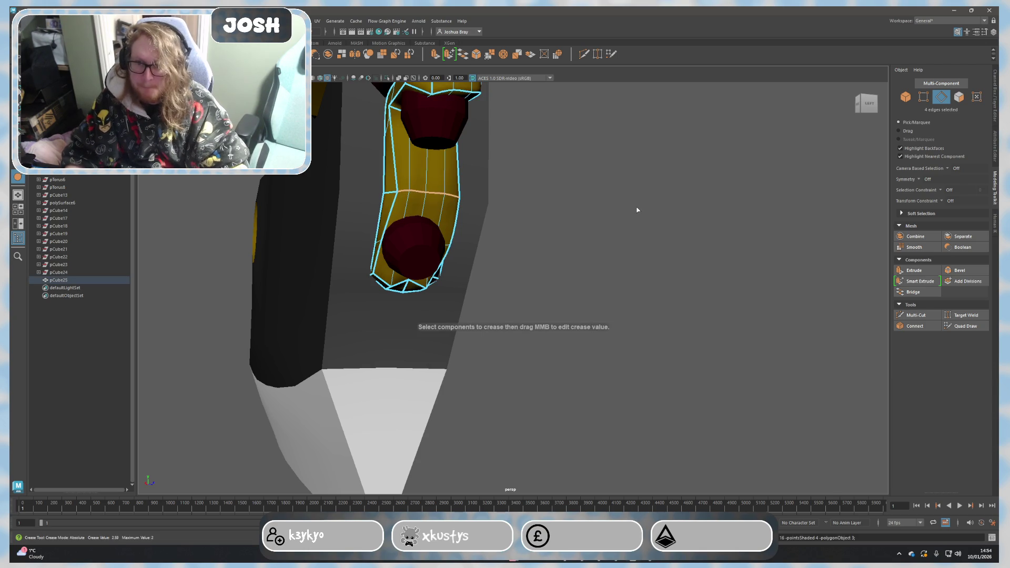
pyautogui.click(684, 198)
pyautogui.keyDown('alt'); pyautogui.moveTo(684, 197); pyautogui.dragTo(575, 287); pyautogui.keyUp('alt')
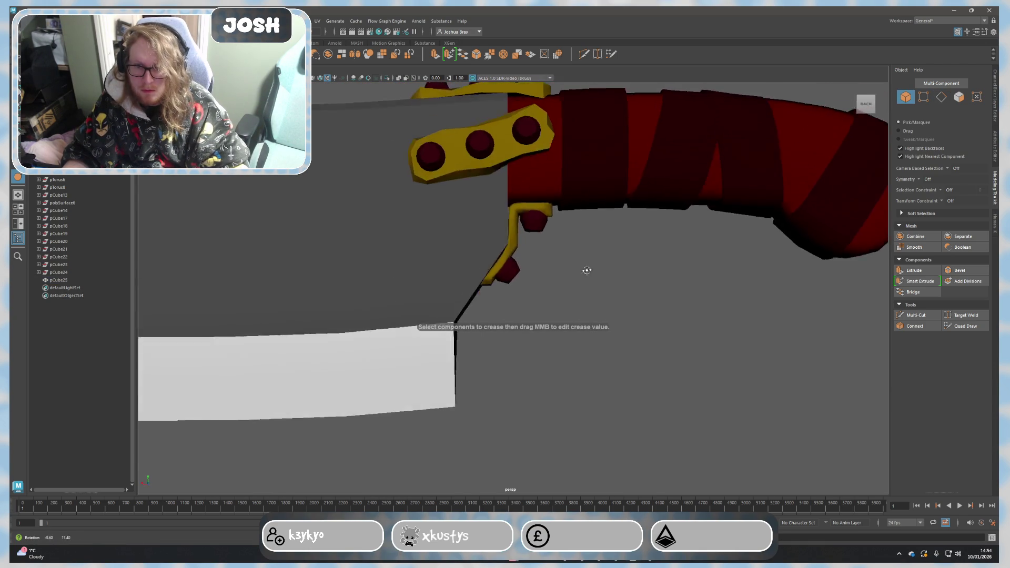
# Step: Reselect the yellow connector and zoom onto its corner beside the red handle
pyautogui.scroll(3, 579, 279)
pyautogui.scroll(3, 579, 279)
pyautogui.click(513, 226)
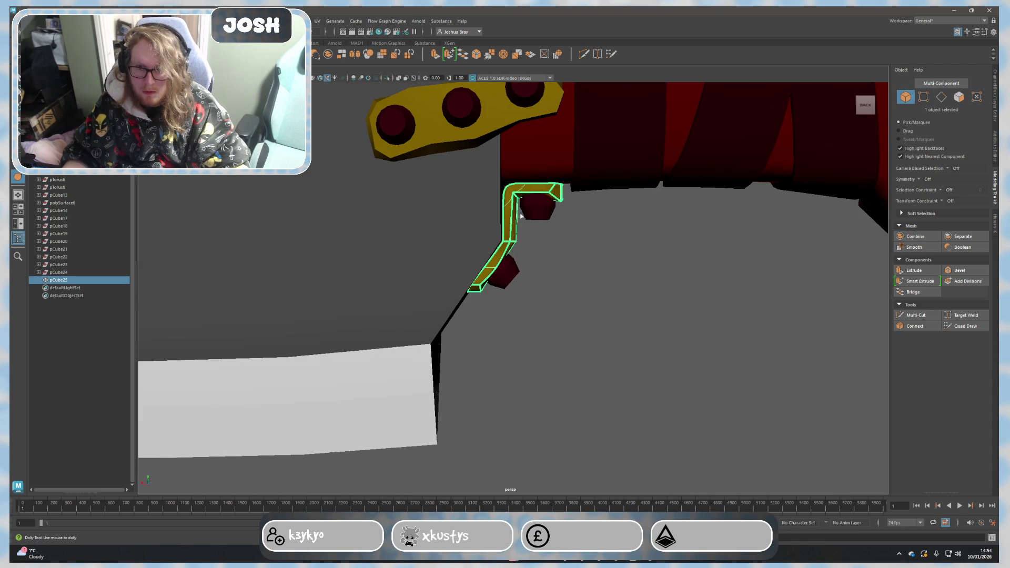
pyautogui.scroll(3, 532, 226)
pyautogui.scroll(2, 531, 225)
pyautogui.scroll(3, 489, 242)
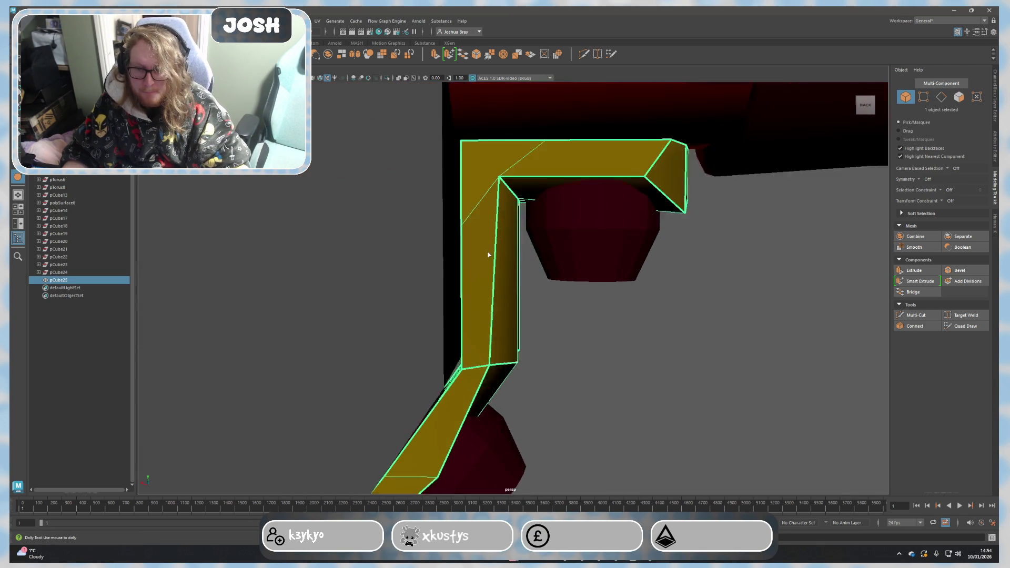
pyautogui.scroll(3, 489, 238)
pyautogui.scroll(3, 488, 238)
pyautogui.keyDown('alt'); pyautogui.moveTo(494, 242); pyautogui.dragTo(375, 135, button='middle'); pyautogui.keyUp('alt')
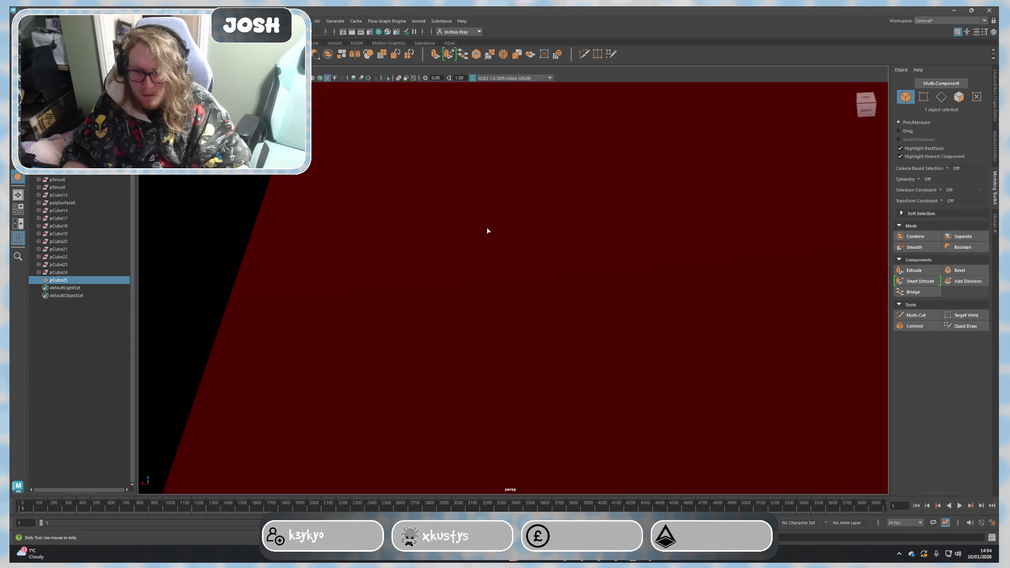
pyautogui.scroll(-3, 386, 158)
pyautogui.scroll(-2, 495, 205)
pyautogui.scroll(-2, 548, 158)
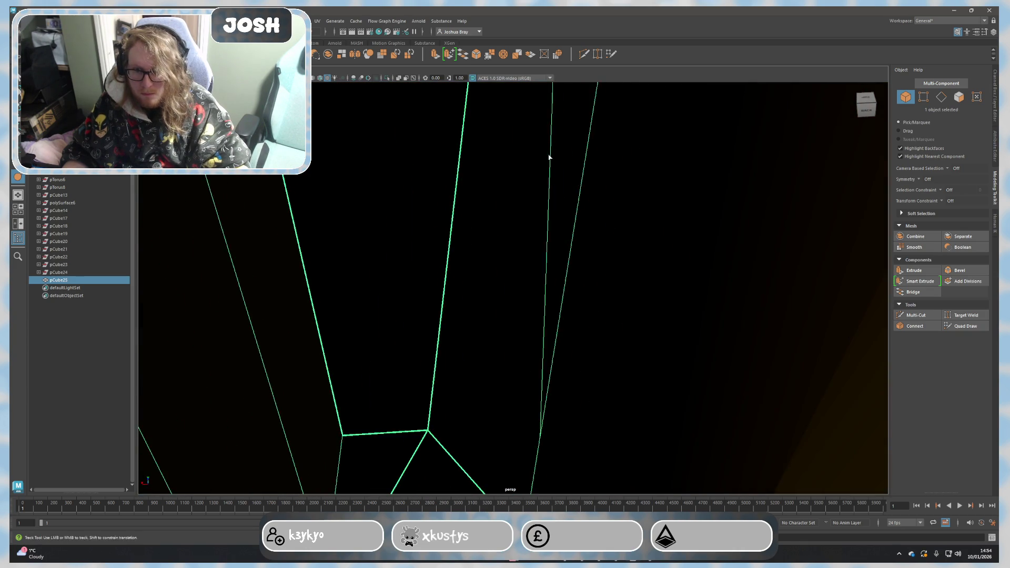
pyautogui.scroll(-3, 537, 194)
pyautogui.scroll(-2, 535, 209)
pyautogui.scroll(2, 582, 227)
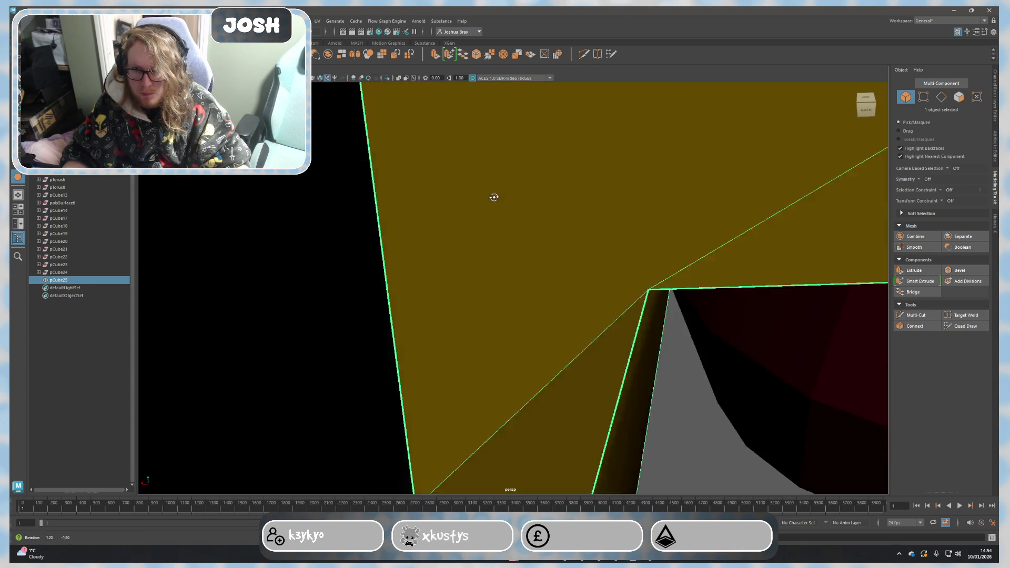
pyautogui.scroll(2, 494, 198)
pyautogui.moveTo(479, 183)
pyautogui.keyDown('alt'); pyautogui.mouseDown(button='middle')
pyautogui.moveTo(521, 277)
pyautogui.moveTo(507, 241)
pyautogui.mouseUp(button='middle'); pyautogui.keyUp('alt')
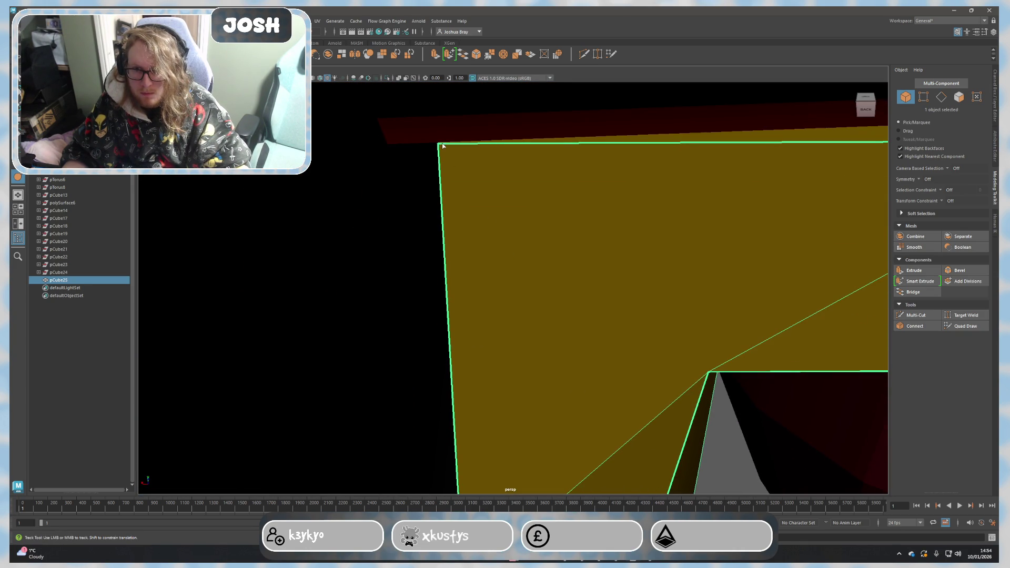
pyautogui.scroll(-3, 437, 273)
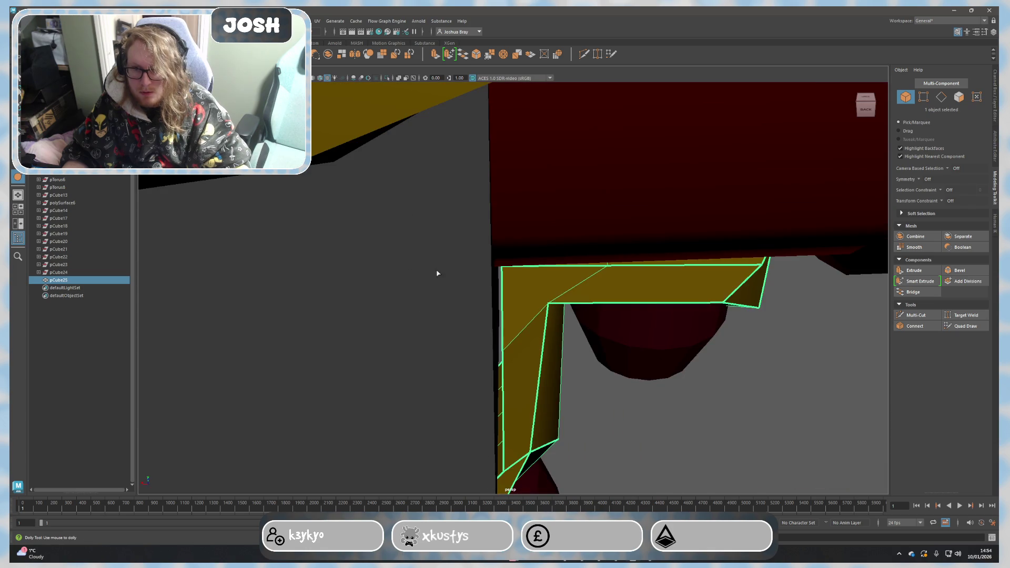
# Step: Hide the red piece blocking the view and crease four connector edges
pyautogui.click(533, 237)
pyautogui.hotkey('ctrl', 'h')
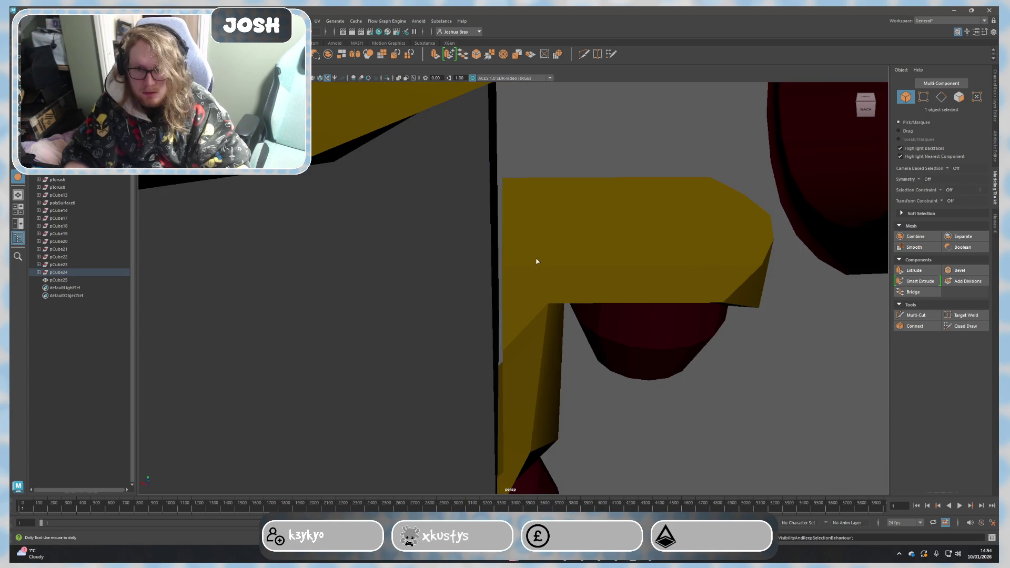
pyautogui.click(537, 261)
pyautogui.keyDown('alt'); pyautogui.moveTo(534, 264); pyautogui.dragTo(523, 250); pyautogui.keyUp('alt')
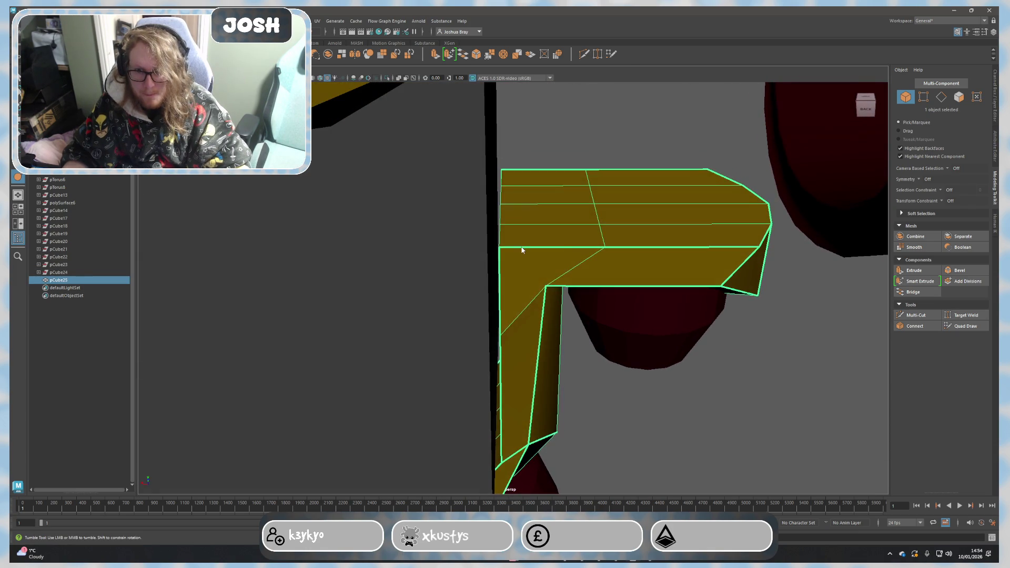
pyautogui.moveTo(523, 250)
pyautogui.mouseDown(button='right')
pyautogui.moveTo(516, 234)
pyautogui.moveTo(641, 212)
pyautogui.moveTo(613, 237)
pyautogui.mouseUp(button='right')
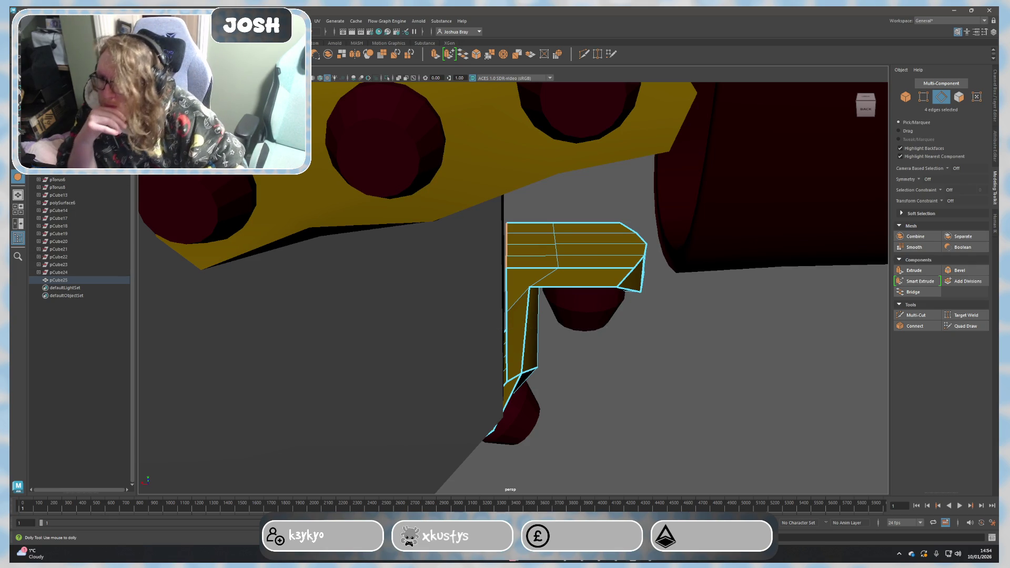
# Step: Expand pTorus6, pTorus8, polySurface6 and pCube17 in the Outliner to show their children
pyautogui.click(38, 180)
pyautogui.click(57, 187)
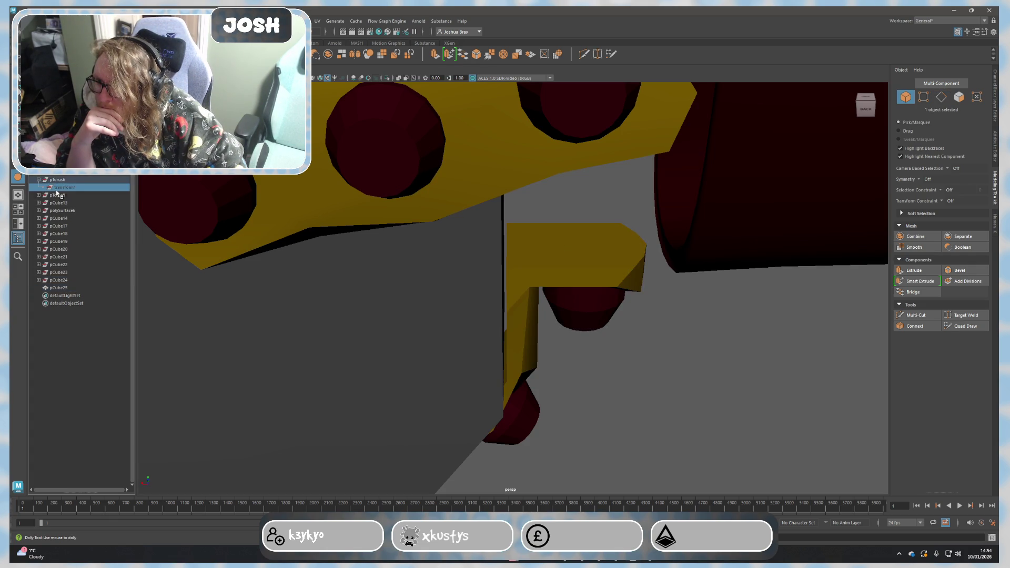
pyautogui.click(38, 195)
pyautogui.click(44, 241)
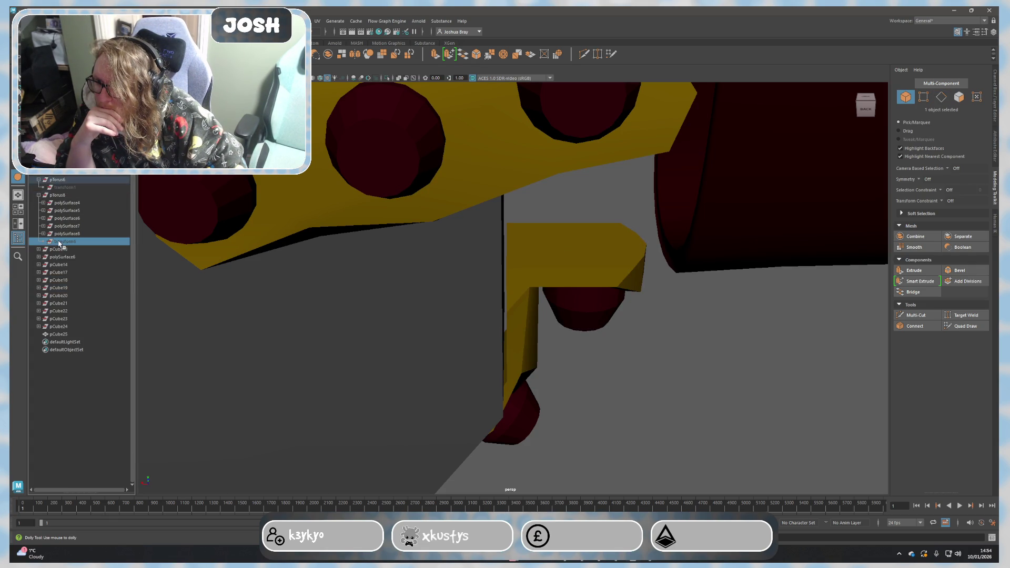
pyautogui.click(38, 265)
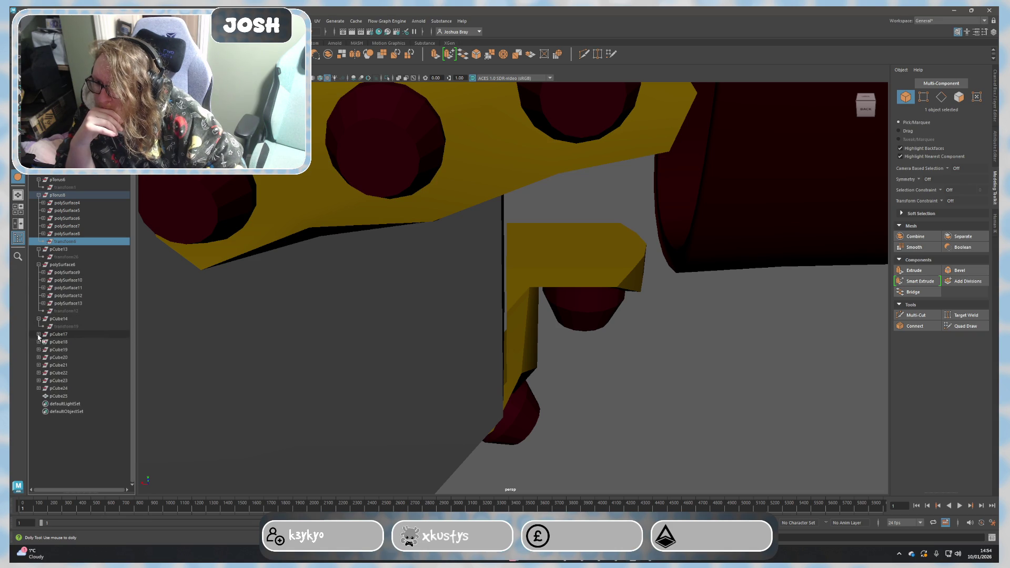
pyautogui.click(39, 334)
# Step: Frame the riveted yellow bar, deselect, and dolly out to see the whole cleaver
pyautogui.press('f')
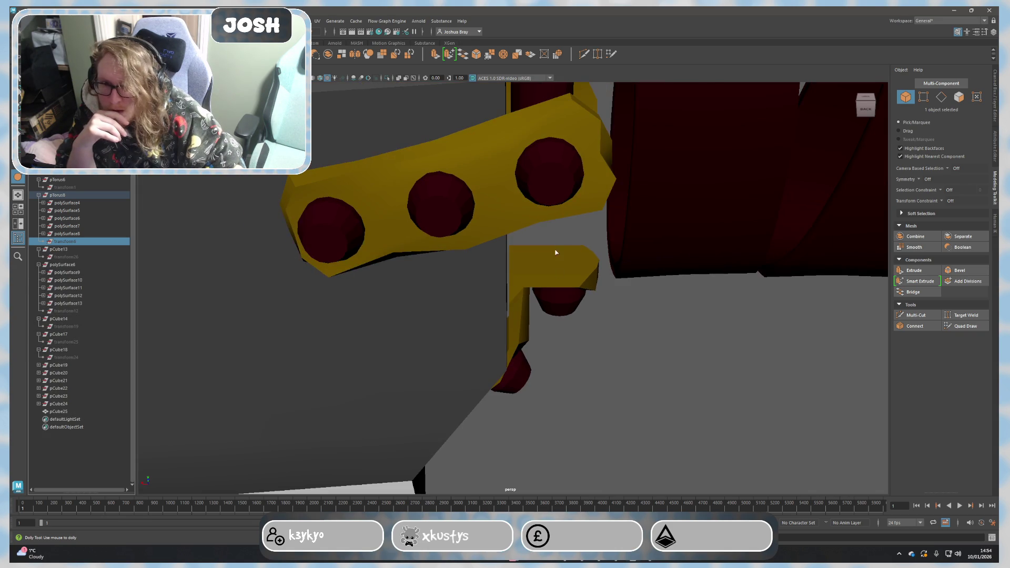
pyautogui.click(567, 239)
pyautogui.scroll(-2, 577, 243)
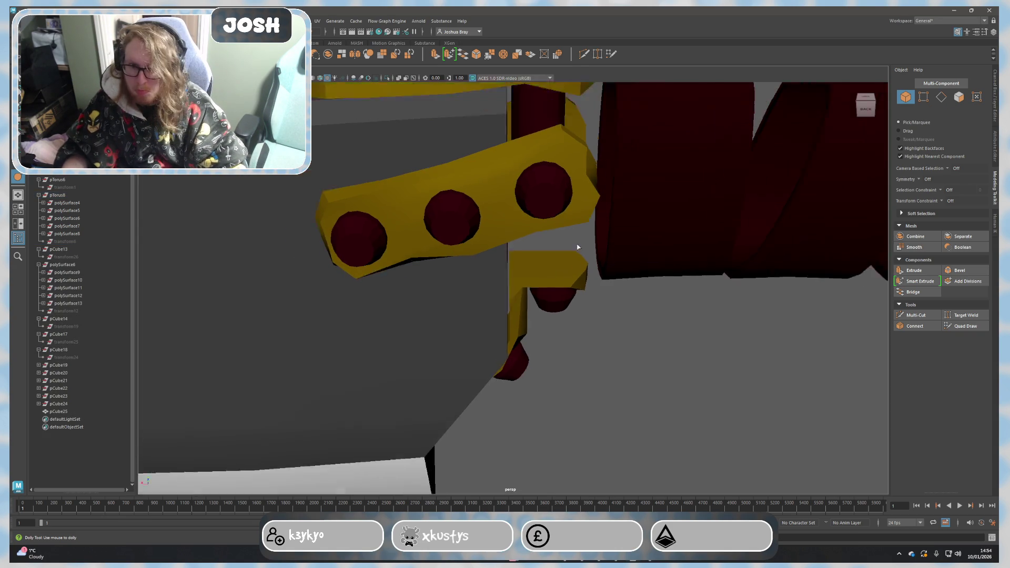
pyautogui.scroll(-5, 774, 349)
pyautogui.scroll(-3, 767, 368)
pyautogui.moveTo(786, 381); pyautogui.dragTo(697, 290)
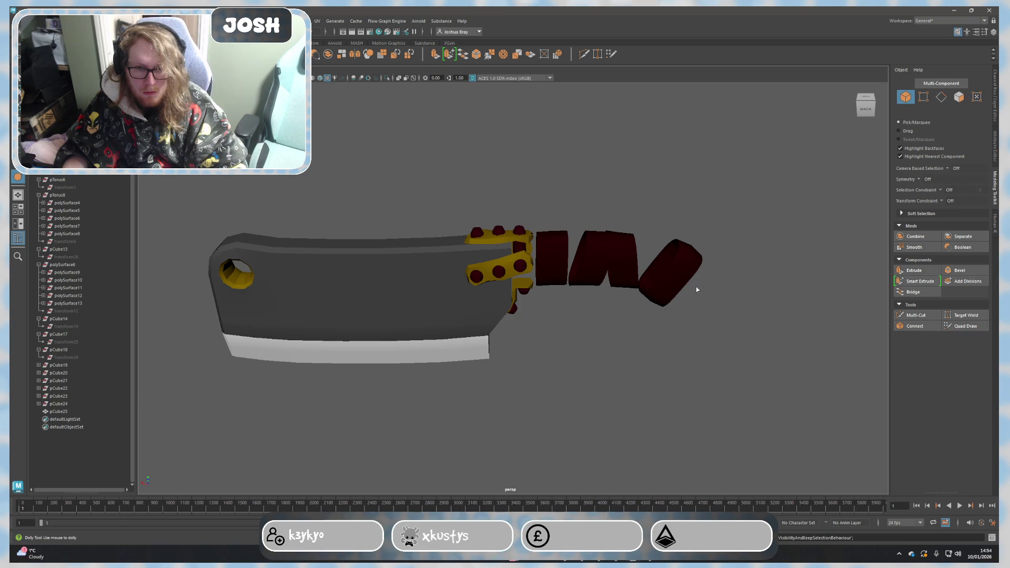
# Step: Expand pCube19 and pCube21 through pCube24, then select polySurface6
pyautogui.click(38, 365)
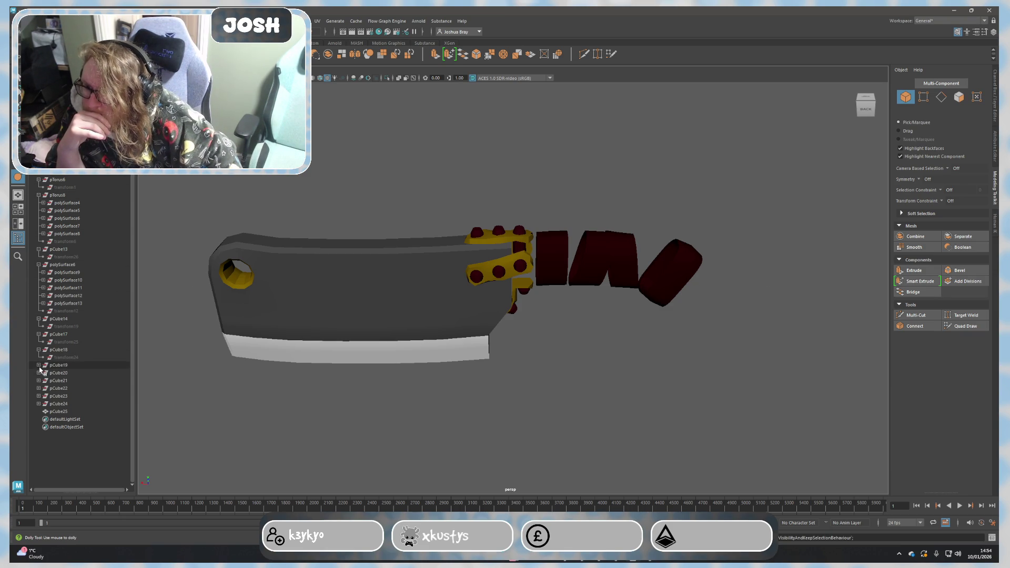
pyautogui.click(38, 396)
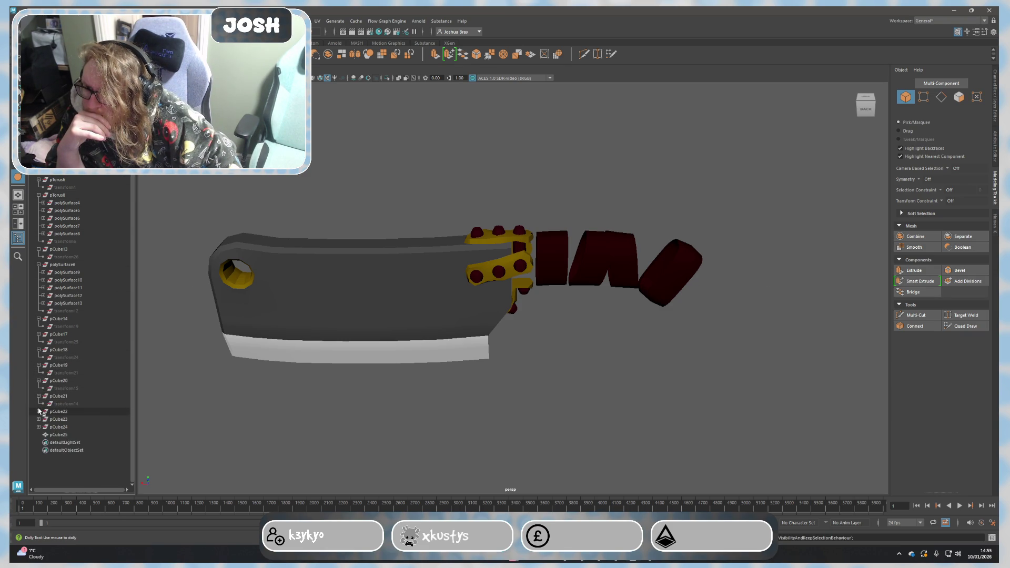
pyautogui.click(39, 412)
pyautogui.click(39, 427)
pyautogui.click(38, 442)
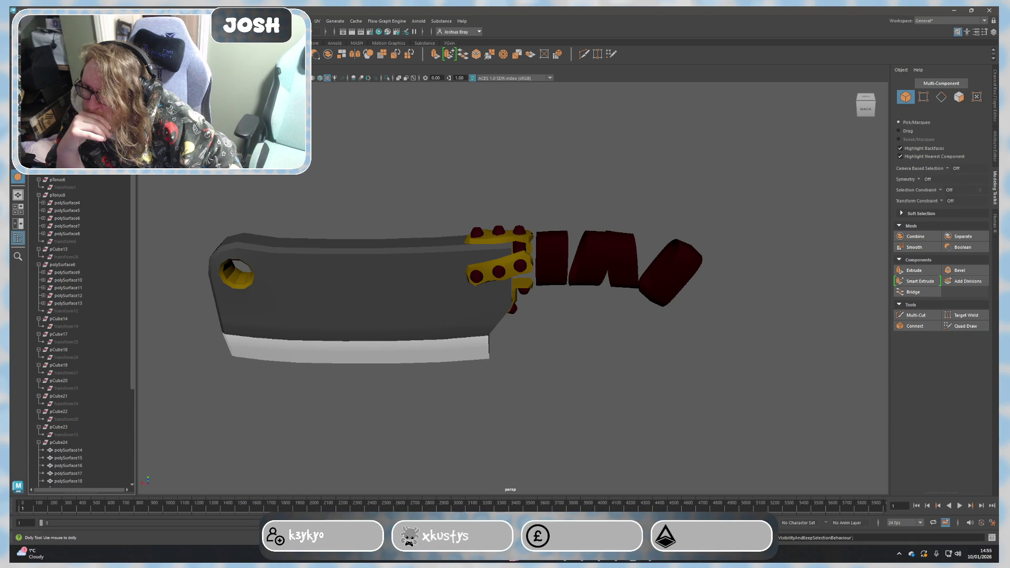
pyautogui.scroll(1, 79, 331)
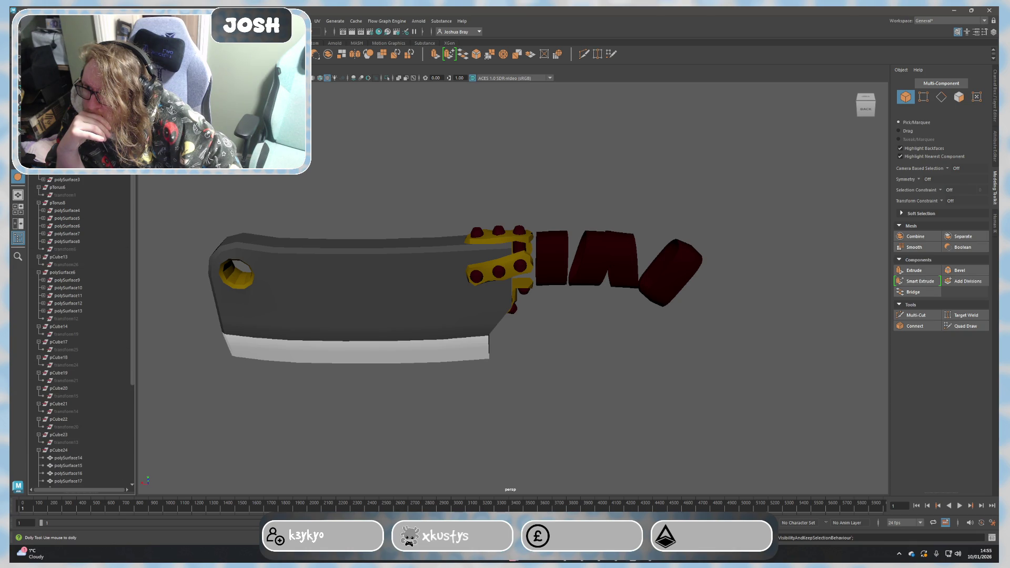
pyautogui.scroll(1, 78, 331)
pyautogui.scroll(1, 79, 332)
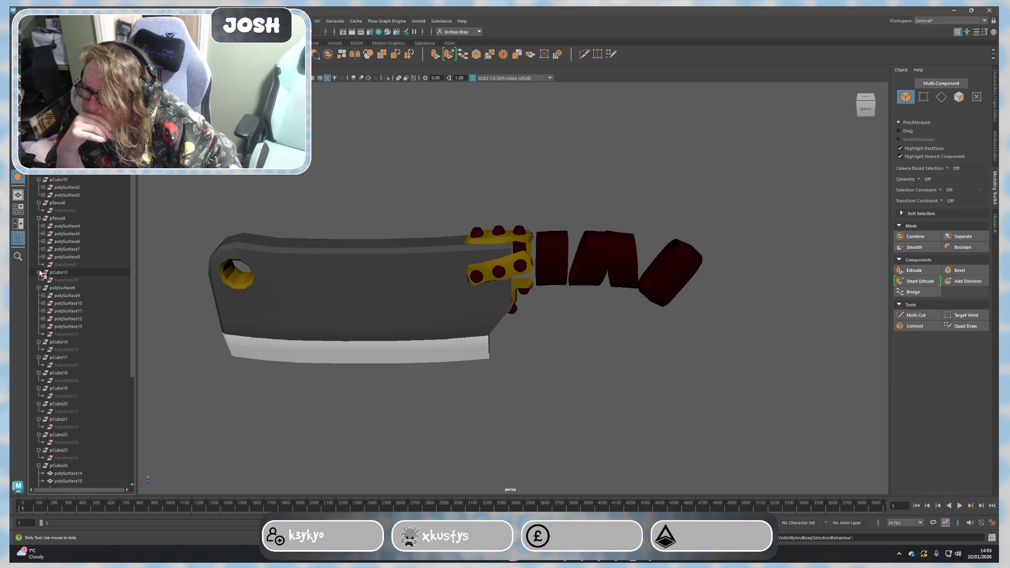
pyautogui.click(79, 291)
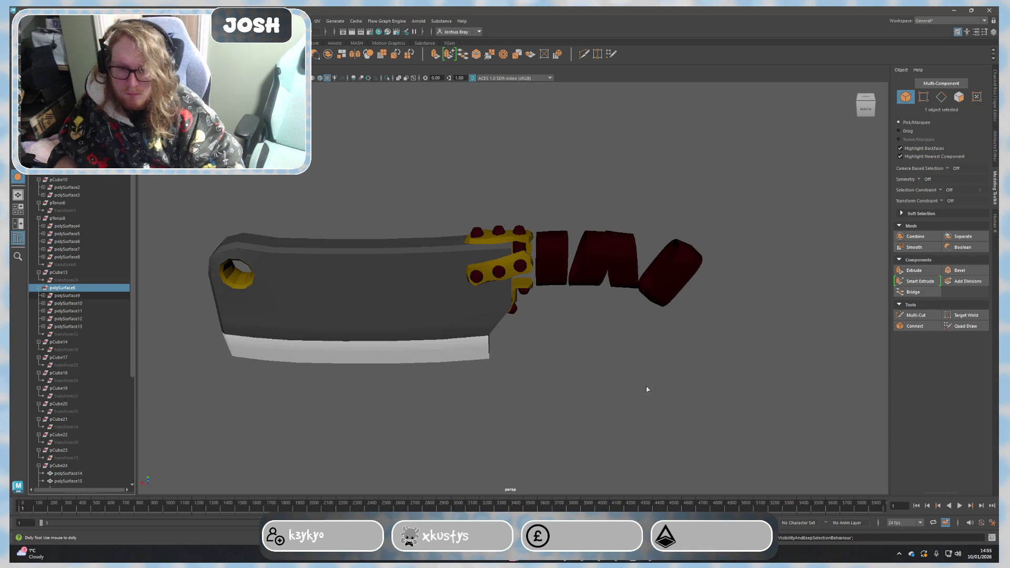
# Step: Select the four red handle pieces and toggle their visibility to compare
pyautogui.moveTo(647, 388)
pyautogui.keyDown('alt'); pyautogui.mouseDown()
pyautogui.moveTo(607, 355)
pyautogui.moveTo(453, 365)
pyautogui.mouseUp(); pyautogui.keyUp('alt')
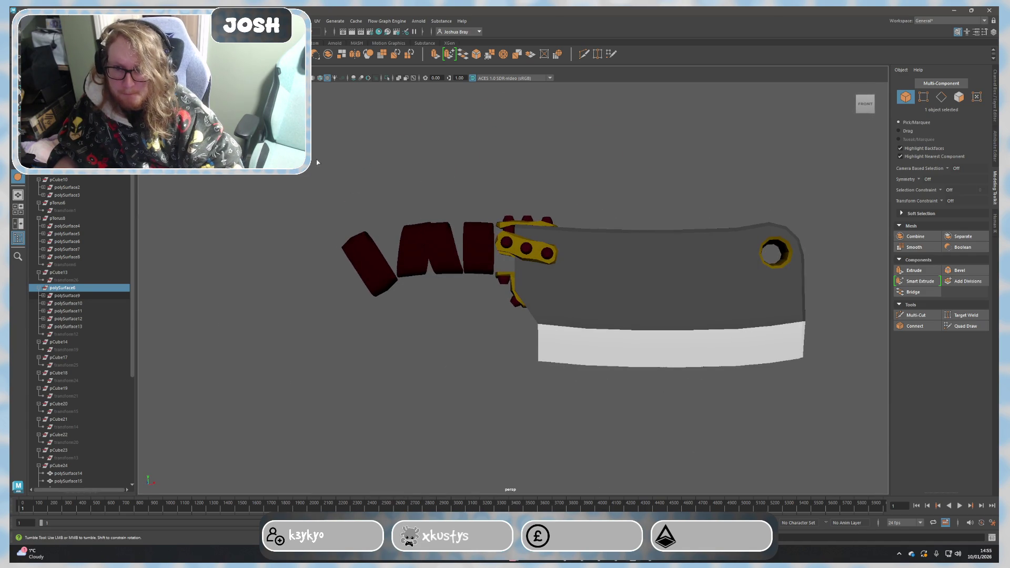
pyautogui.moveTo(318, 162); pyautogui.dragTo(488, 419)
pyautogui.hotkey('ctrl', 'h')
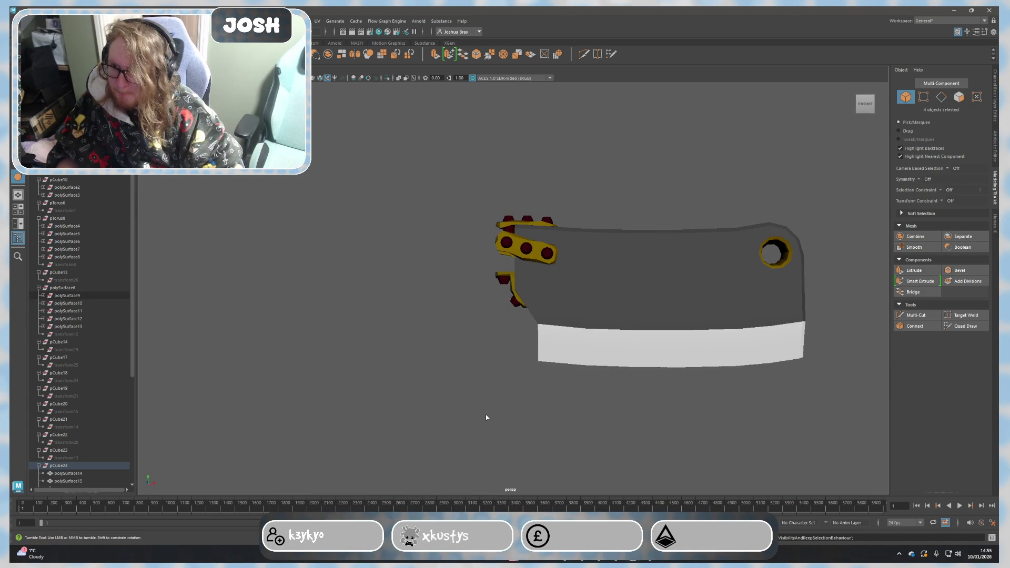
pyautogui.hotkey('ctrl', 'h')
pyautogui.click(301, 340)
pyautogui.click(369, 263)
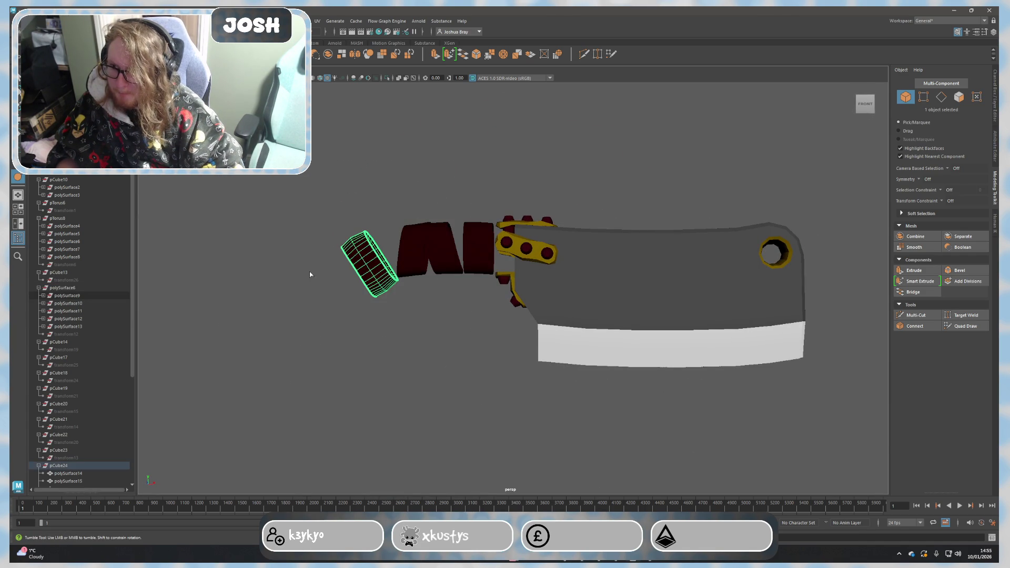
# Step: Unhide the polySurface19 wrap, deselect, and orbit to inspect the wrapped handle
pyautogui.scroll(-6, 92, 280)
pyautogui.click(71, 365)
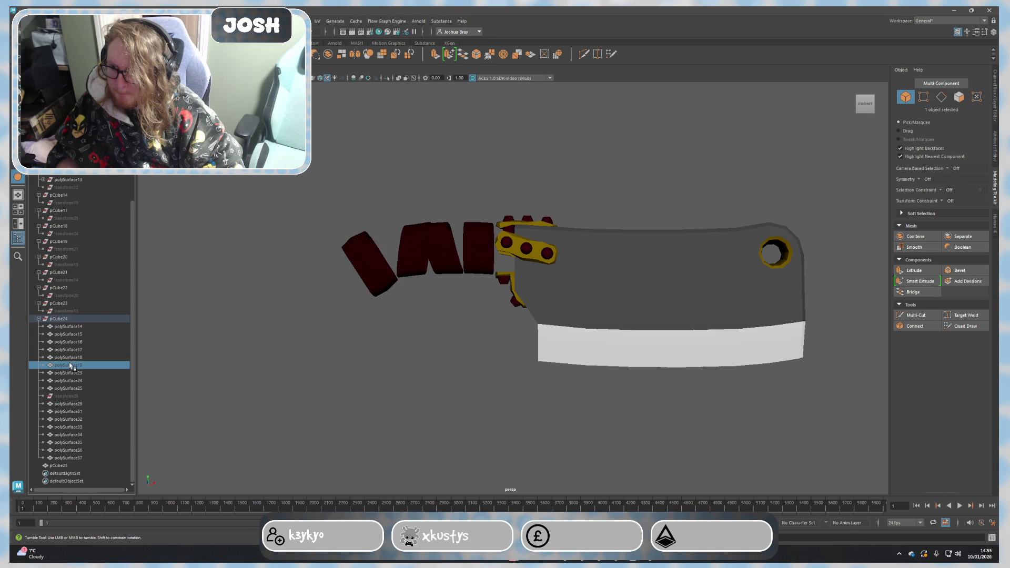
pyautogui.hotkey('ctrl', 'h')
pyautogui.click(334, 354)
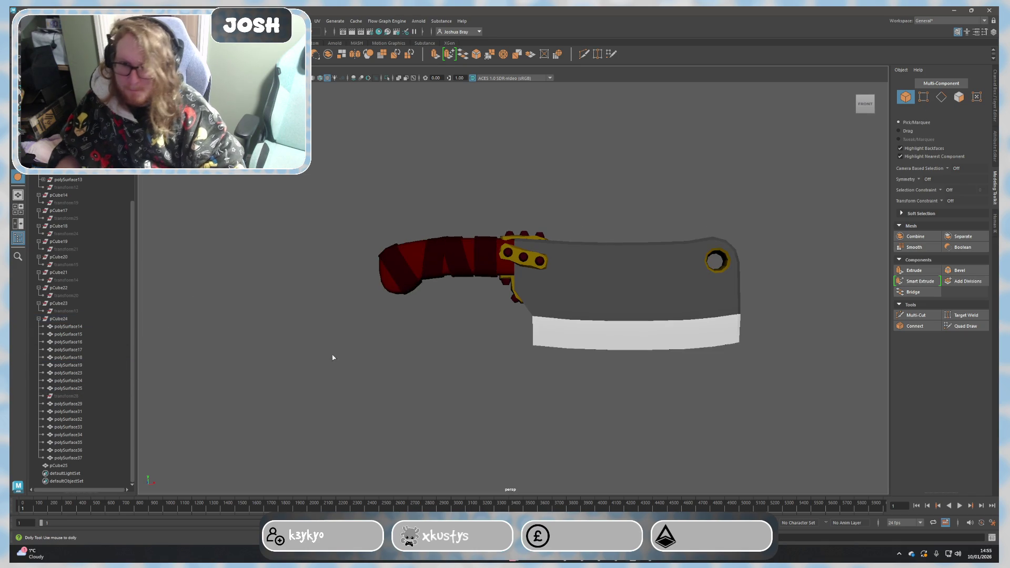
pyautogui.moveTo(412, 388)
pyautogui.keyDown('alt'); pyautogui.mouseDown()
pyautogui.moveTo(278, 407)
pyautogui.moveTo(502, 421)
pyautogui.mouseUp(); pyautogui.keyUp('alt')
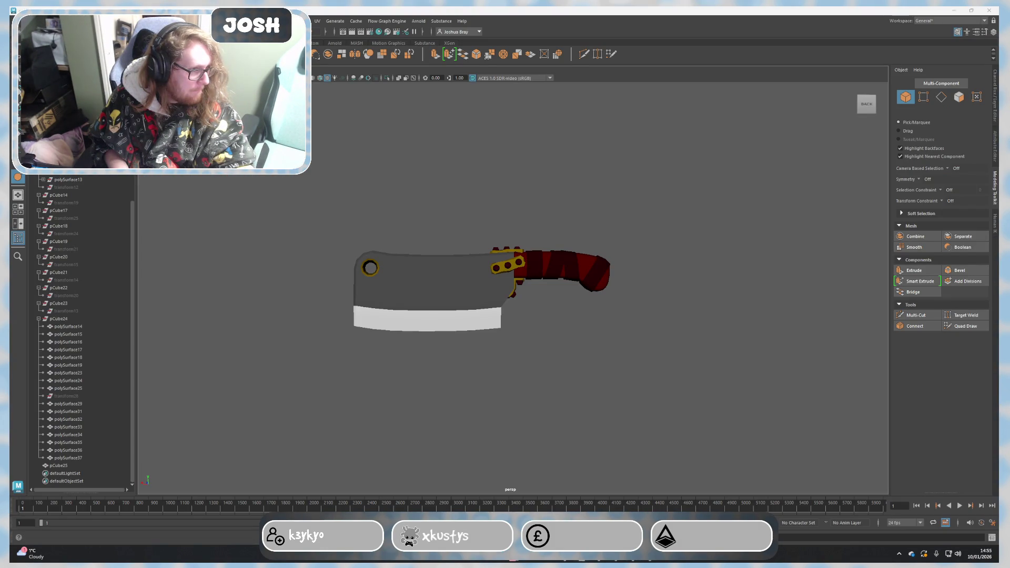
pyautogui.click(708, 305)
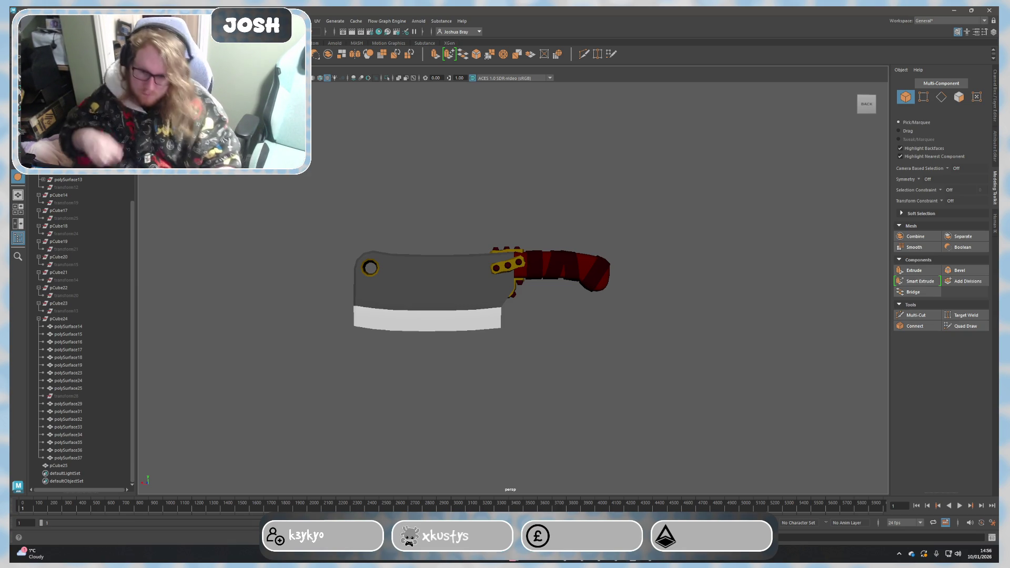
# Step: Search 'st' in Windows search and launch Steam from the results
pyautogui.press('super+s')
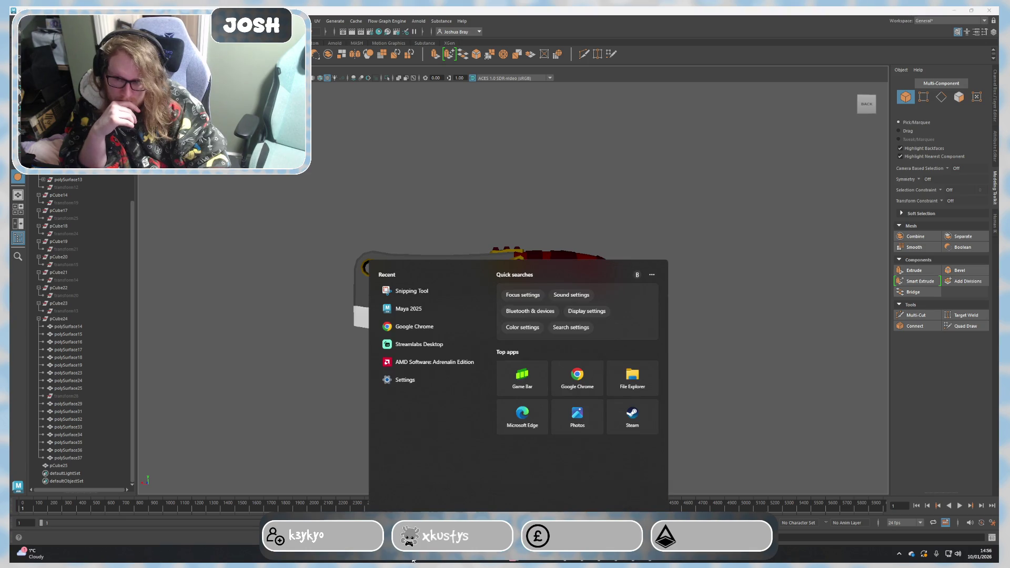
pyautogui.write('st')
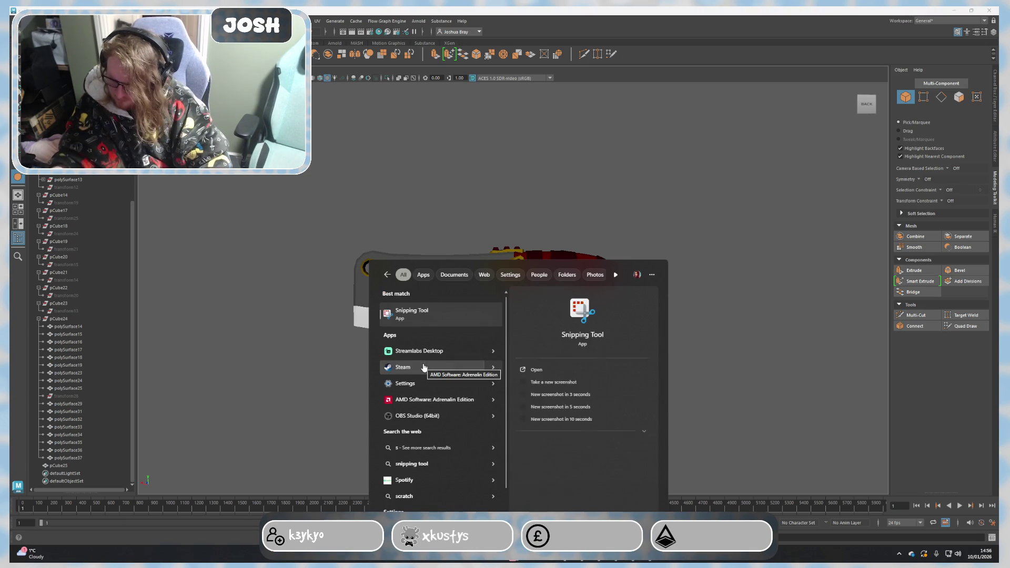
pyautogui.click(428, 351)
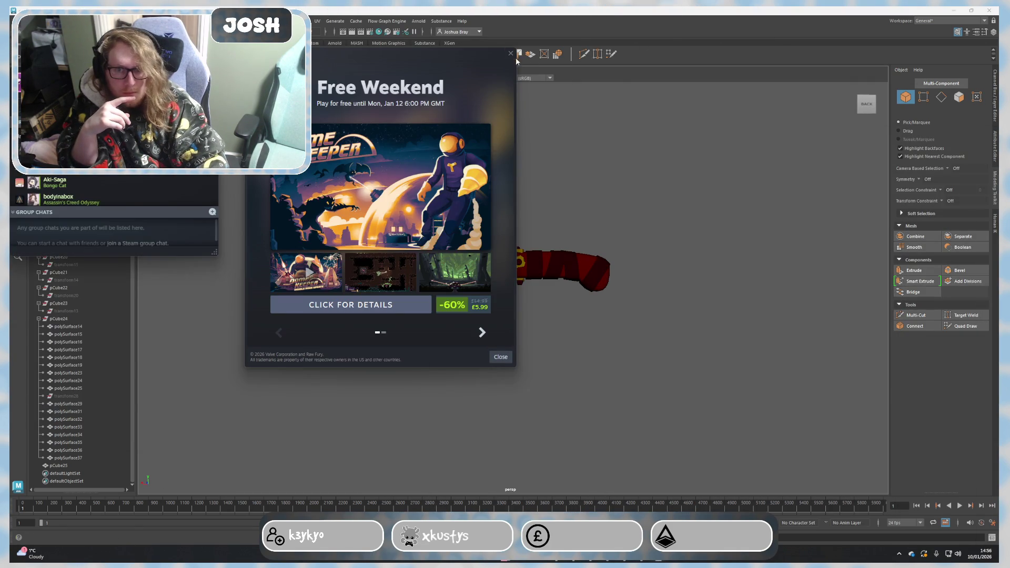
# Step: Close Steam's Free Weekend popup
pyautogui.click(511, 53)
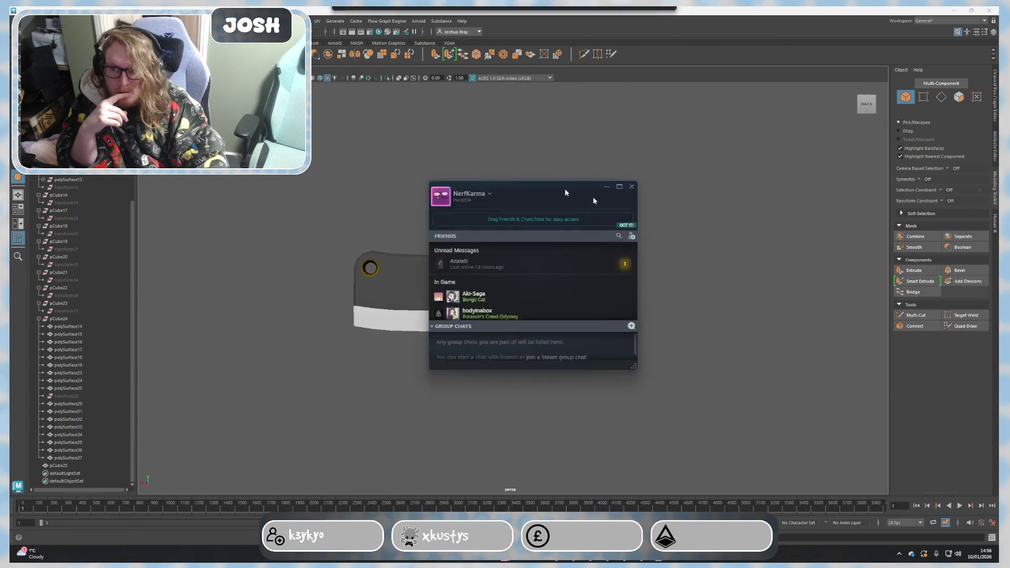